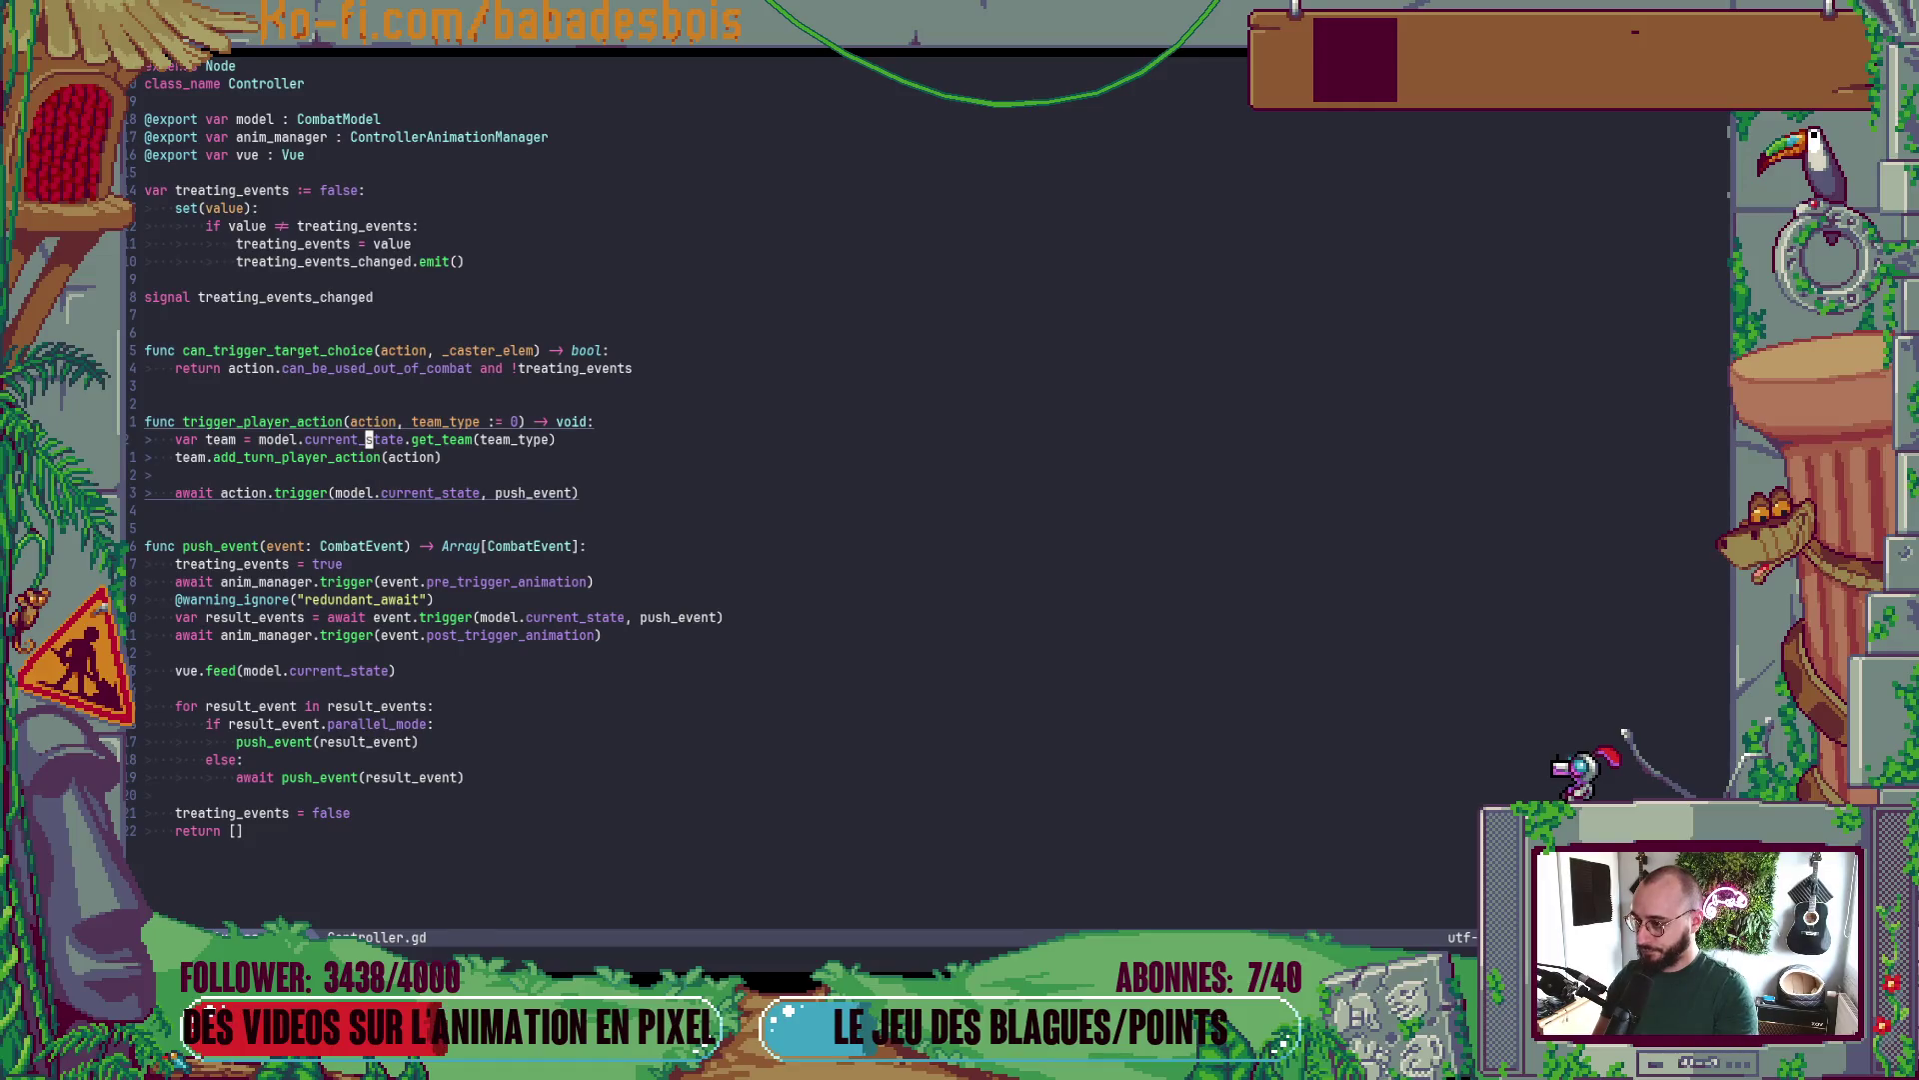
- Undo twice to restore ': Action', ': ElemData' and 'TeamData.TEAM_TYPE.ALLY' in Controller.gd, then save
click(368, 420)
key(u)
key(u)
key(u)
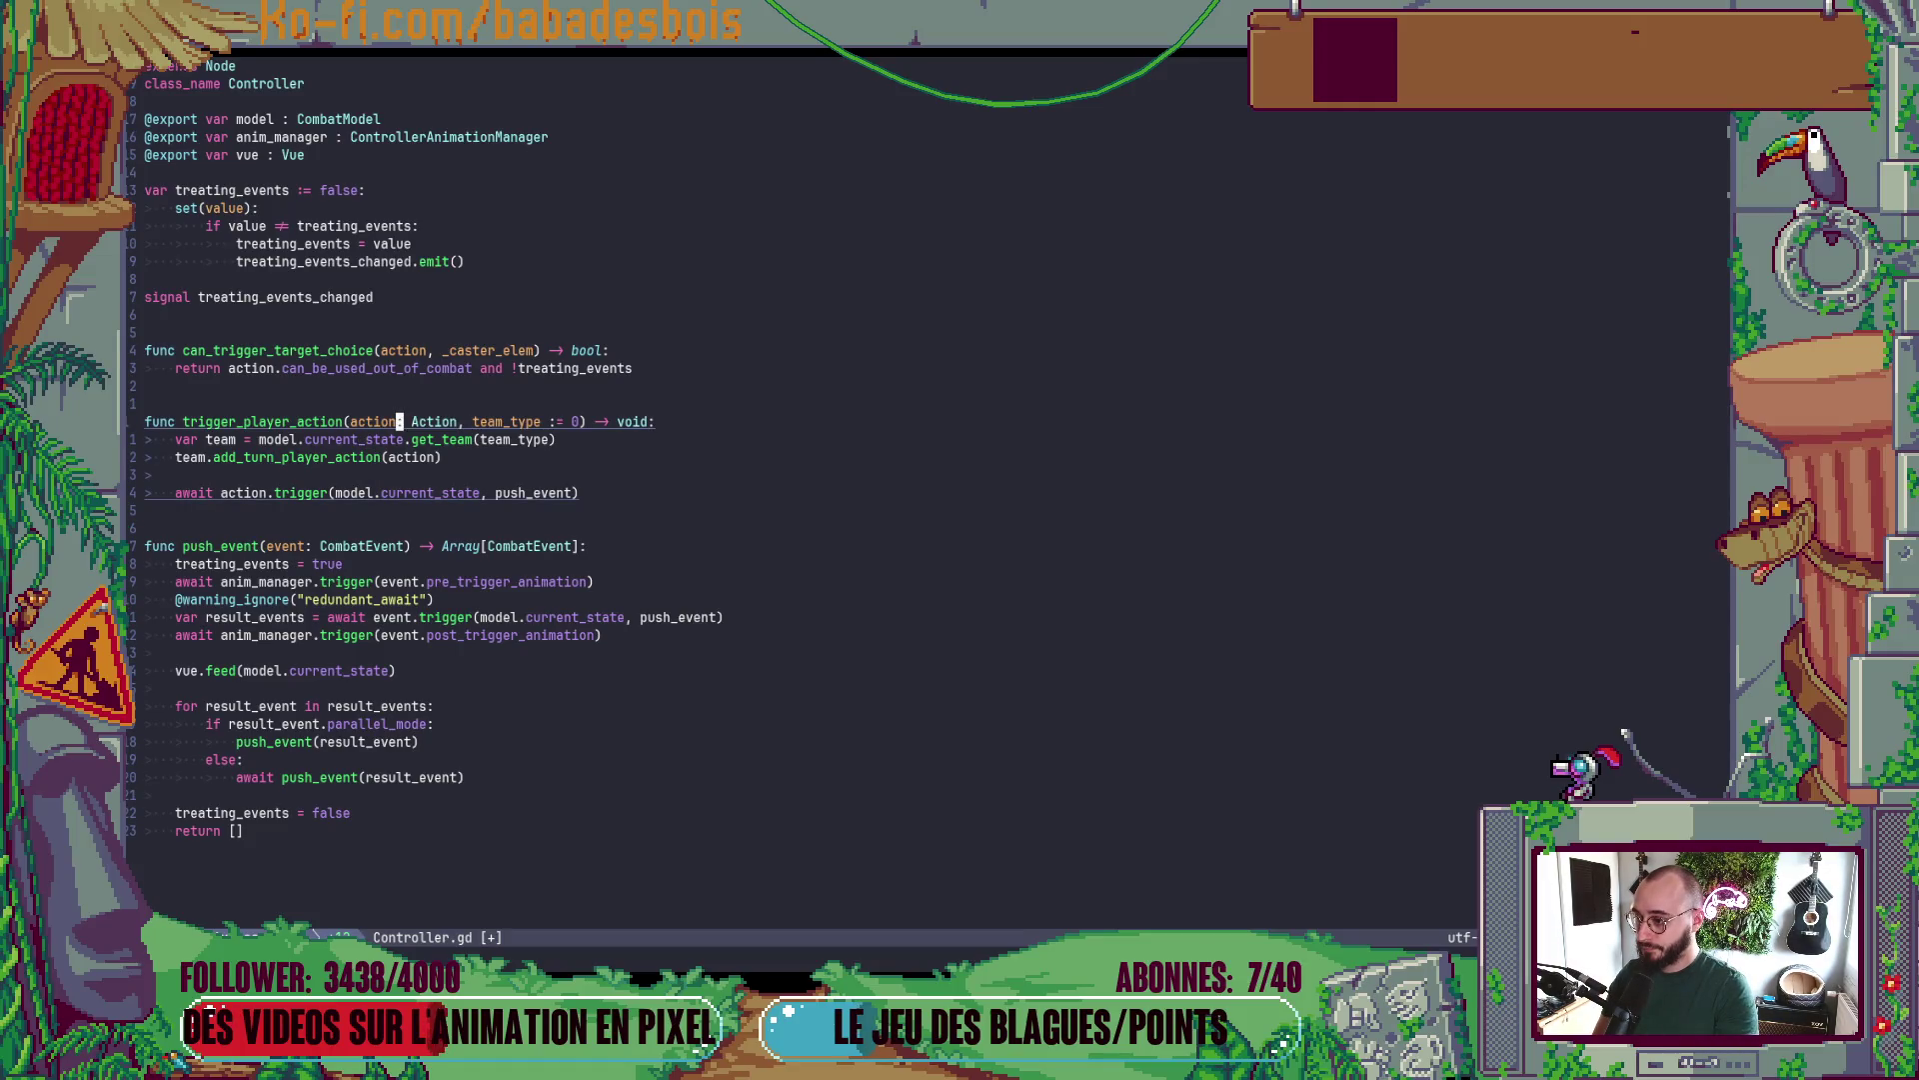
key(u)
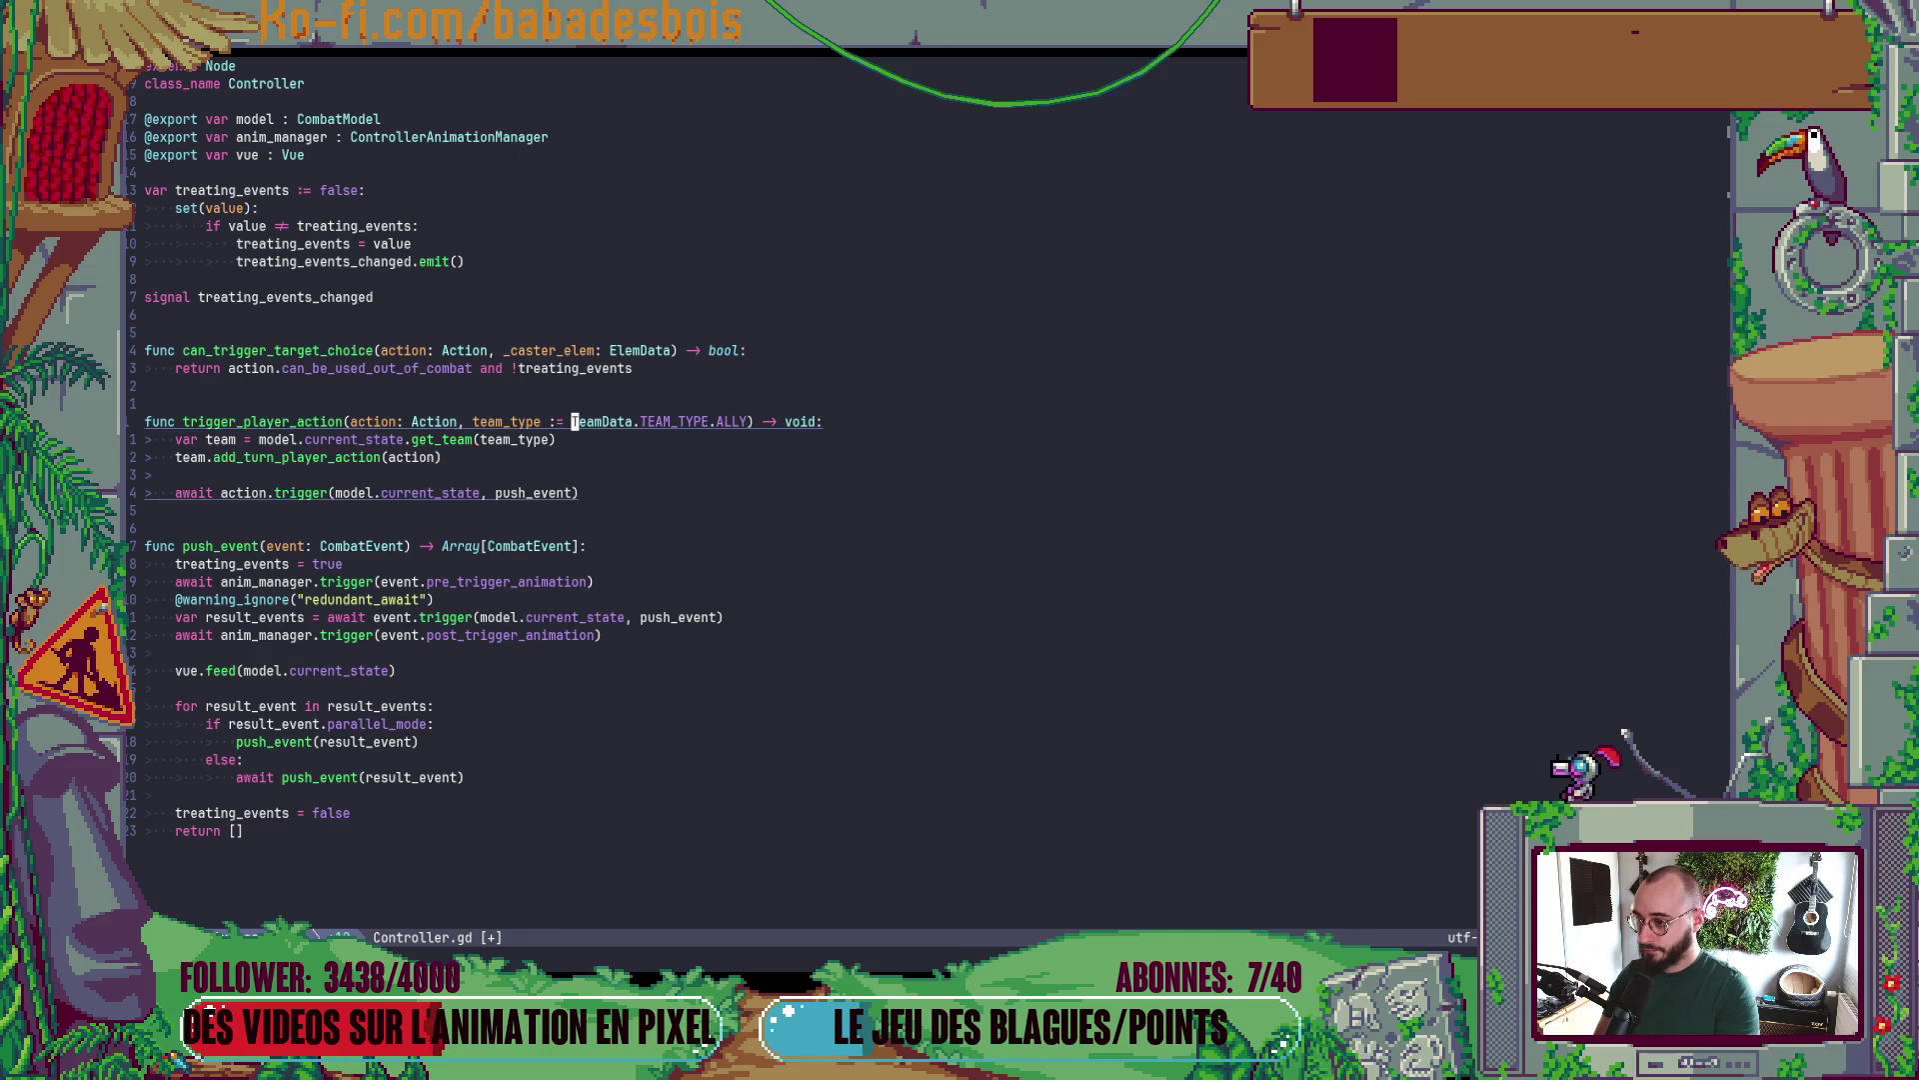
key(ctrl+s)
- Run the game, start a fight from the map's sword node, then stop the debug run
key(alt+Tab)
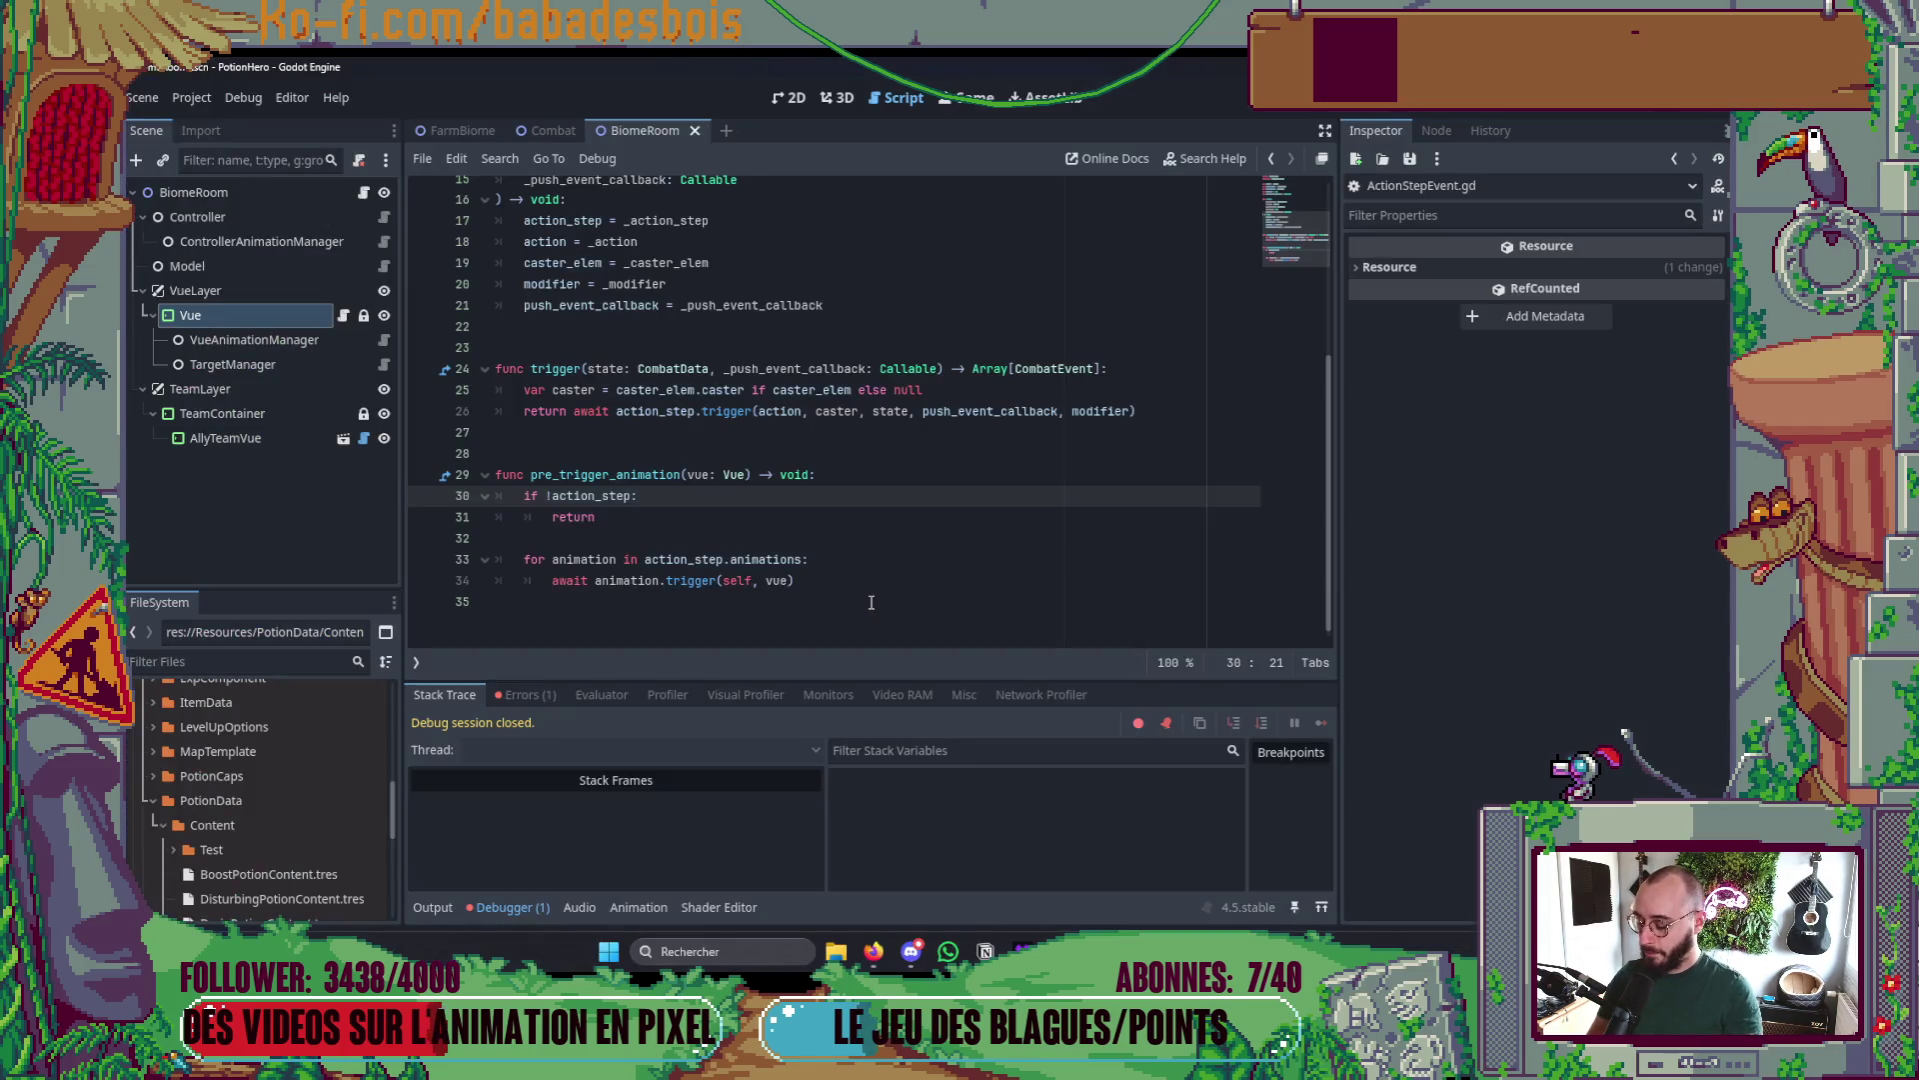
key(F5)
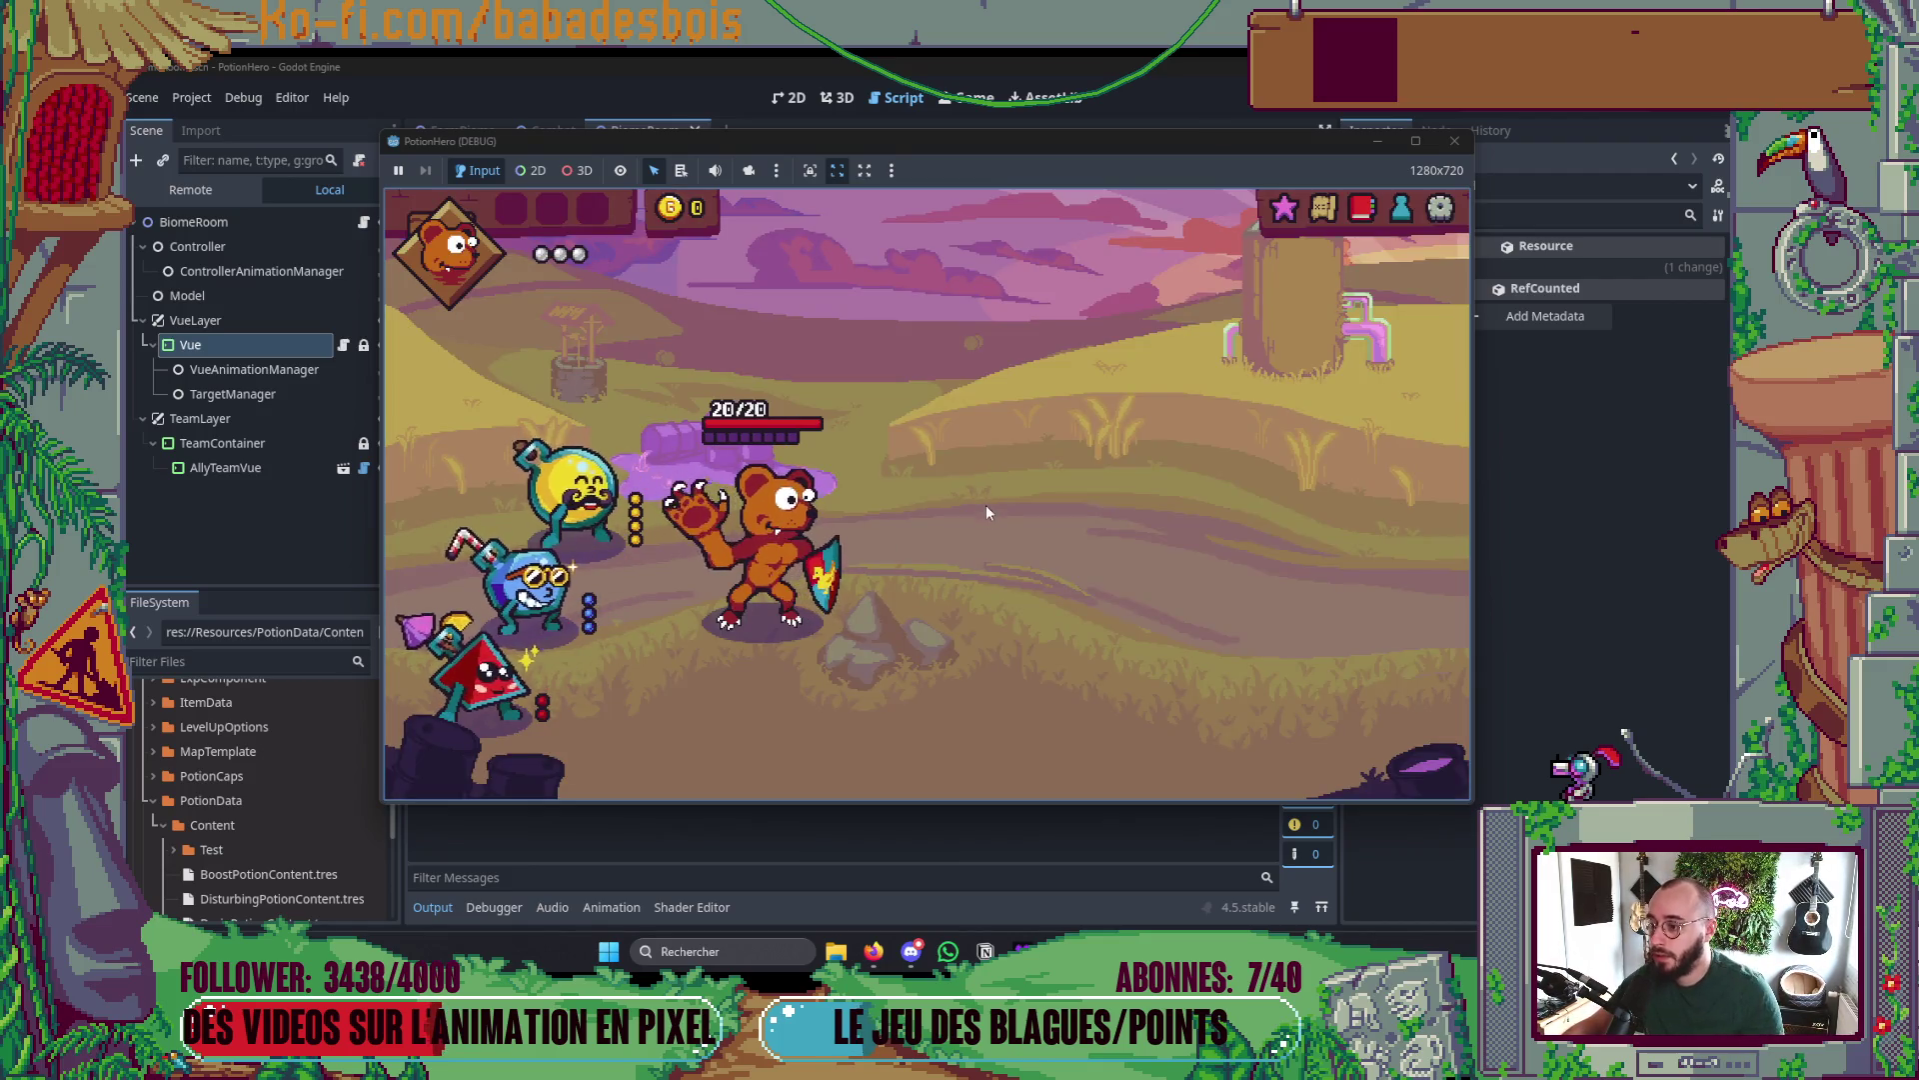
click(1322, 209)
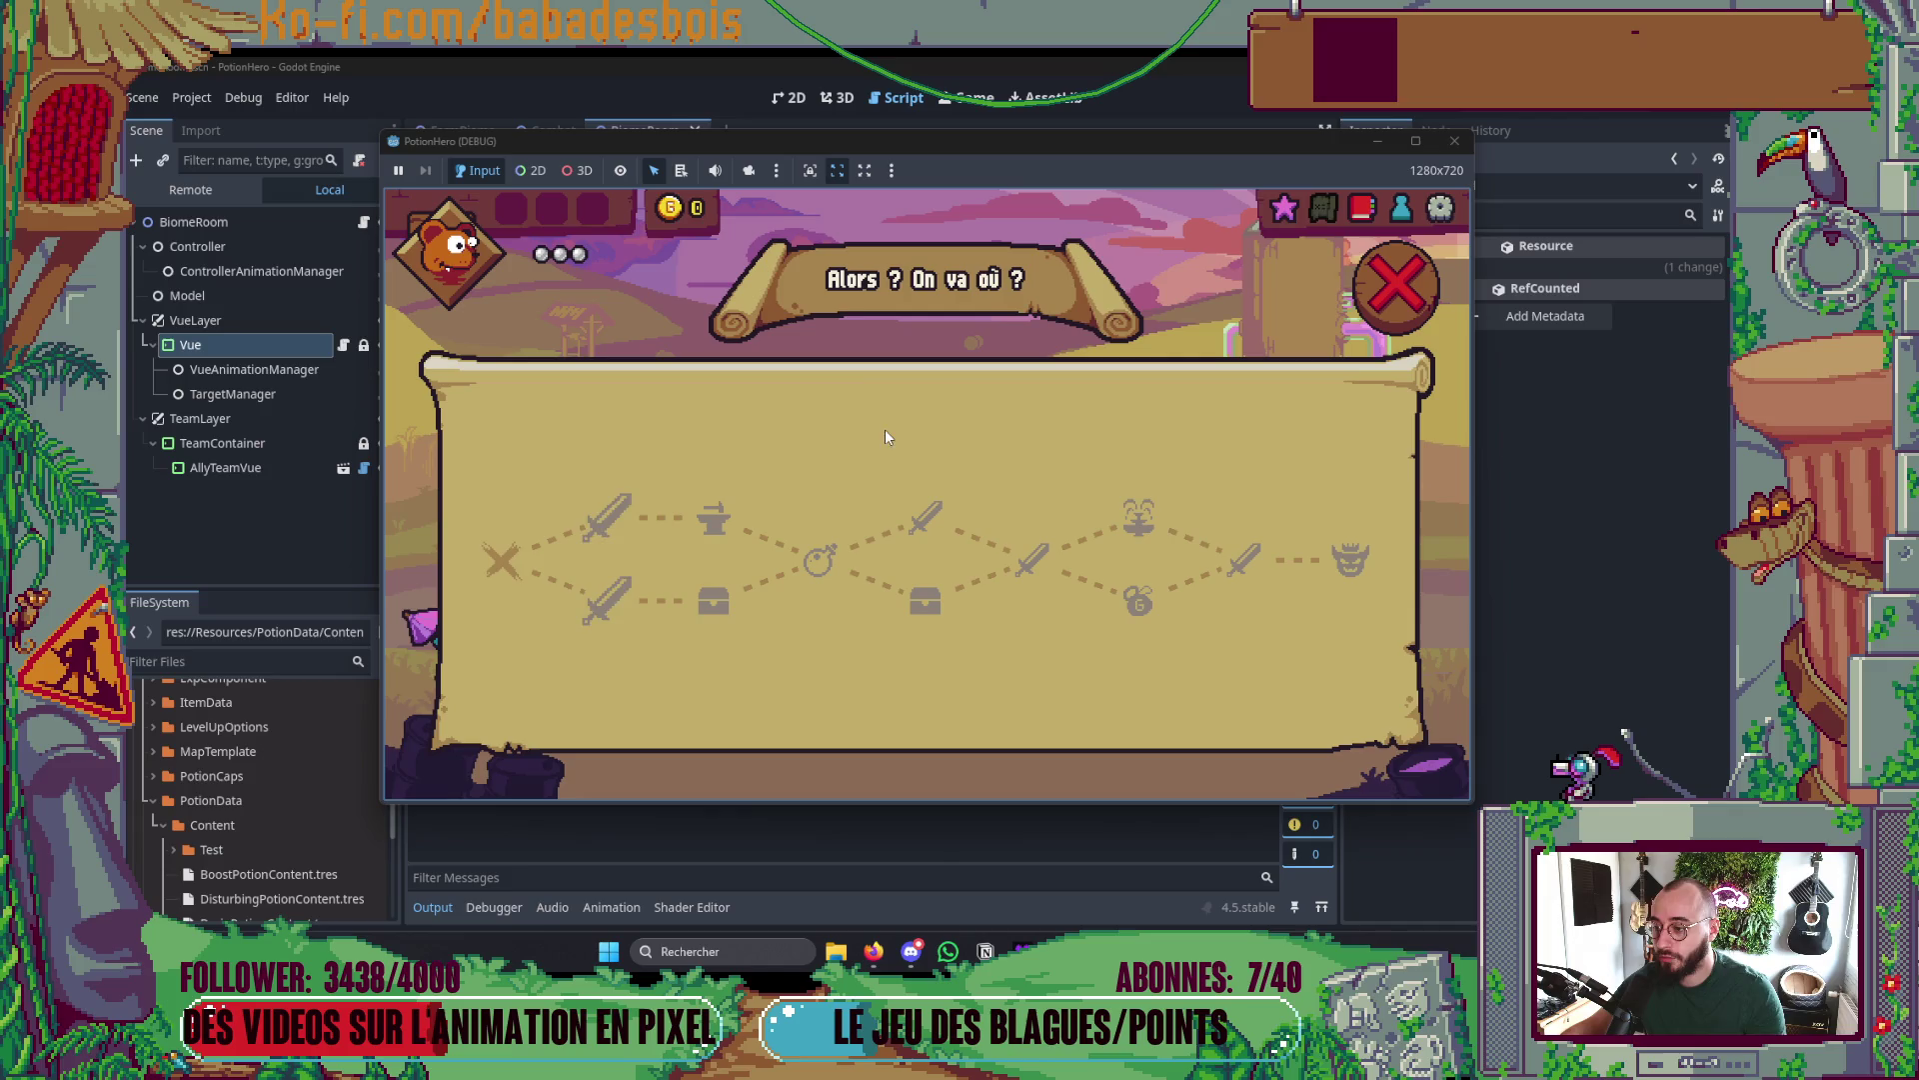
click(628, 513)
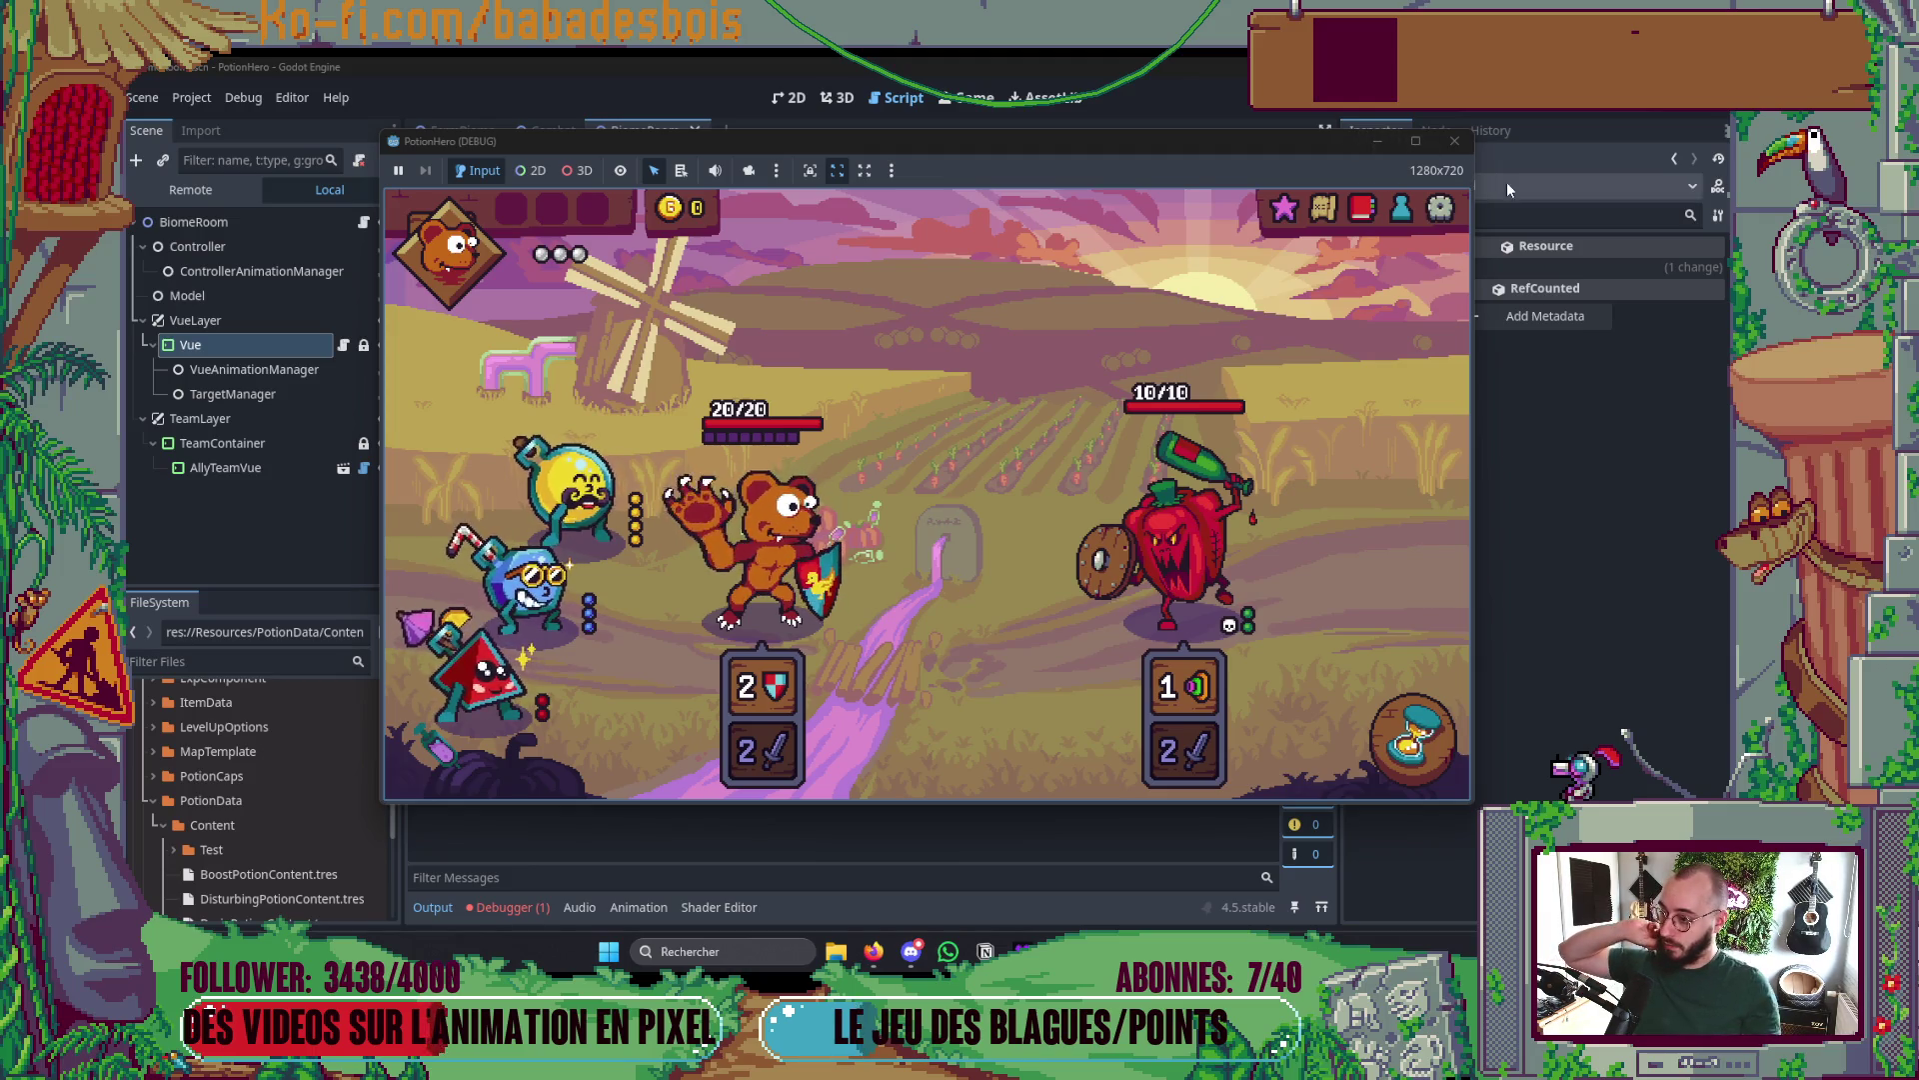
click(1455, 141)
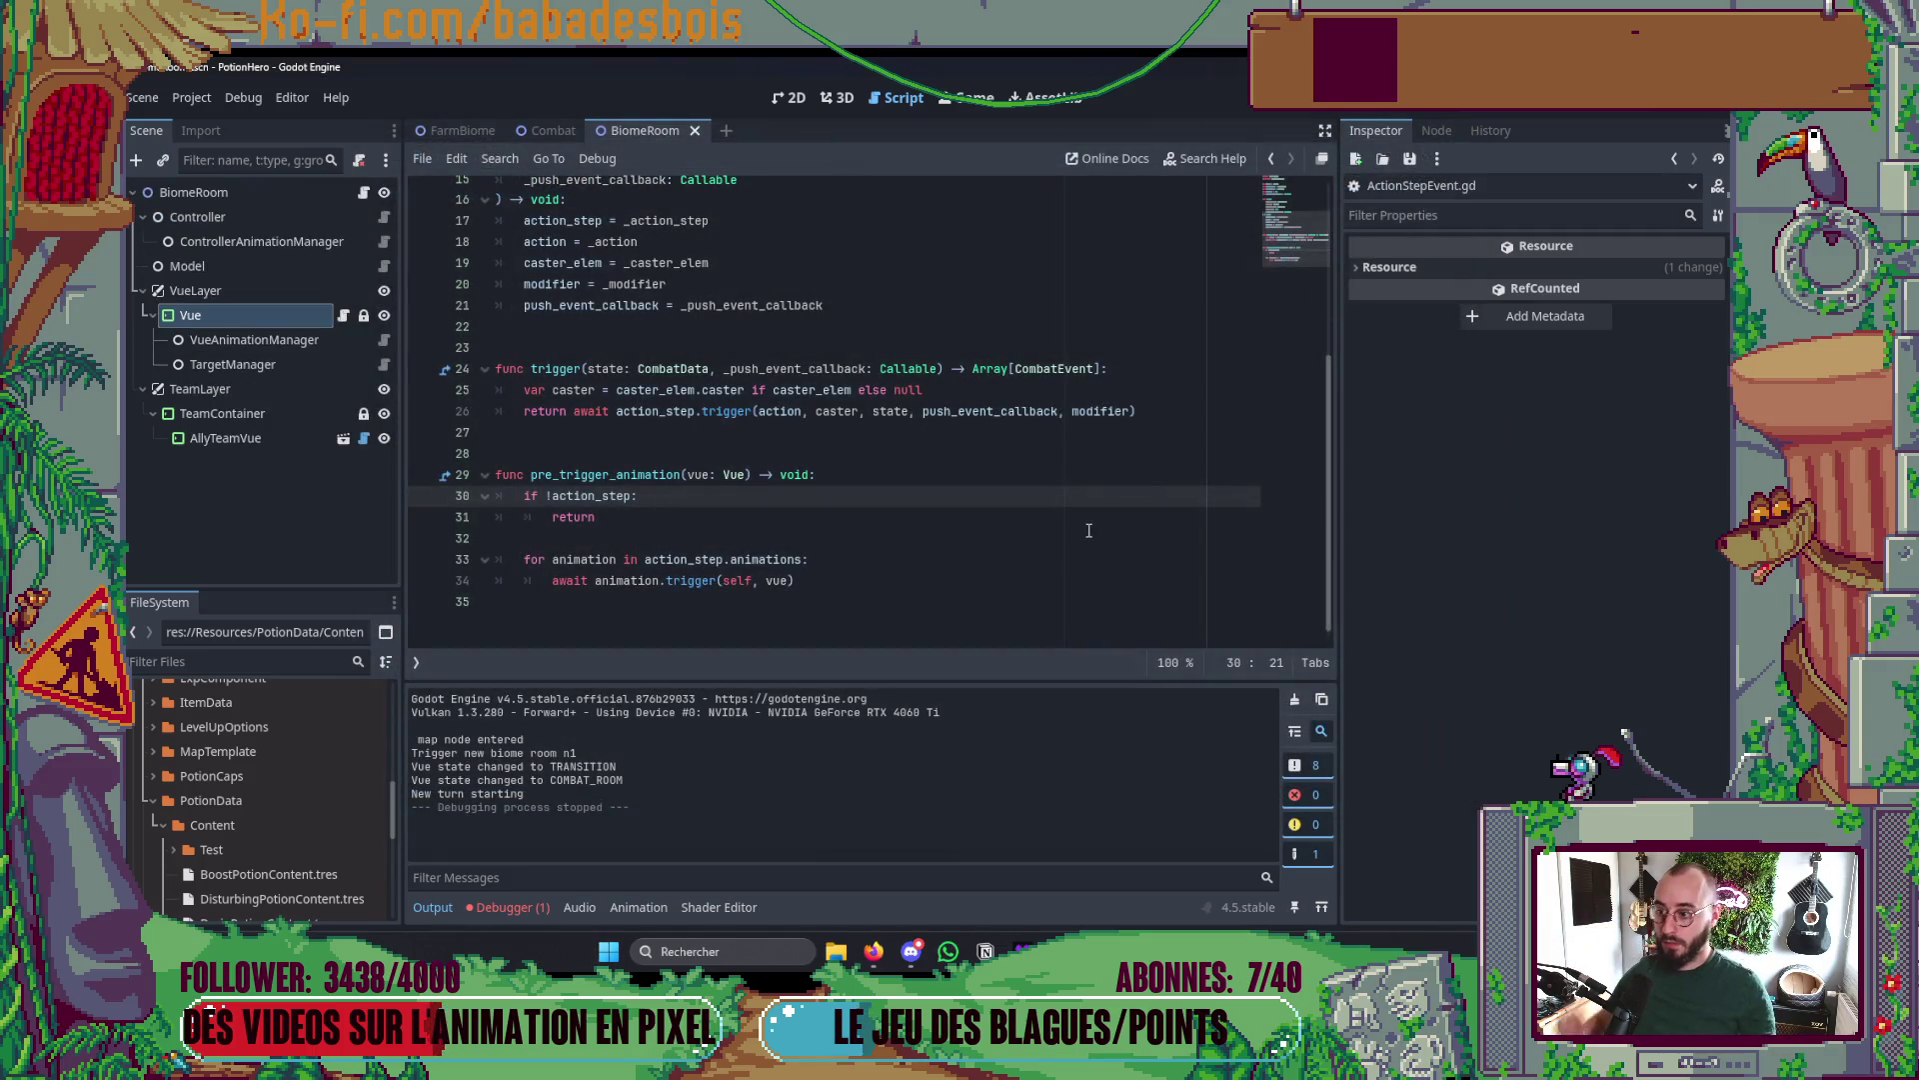
click(1081, 535)
- Switch from the Godot editor back to Controller.gd in Neovim
key(alt+Tab)
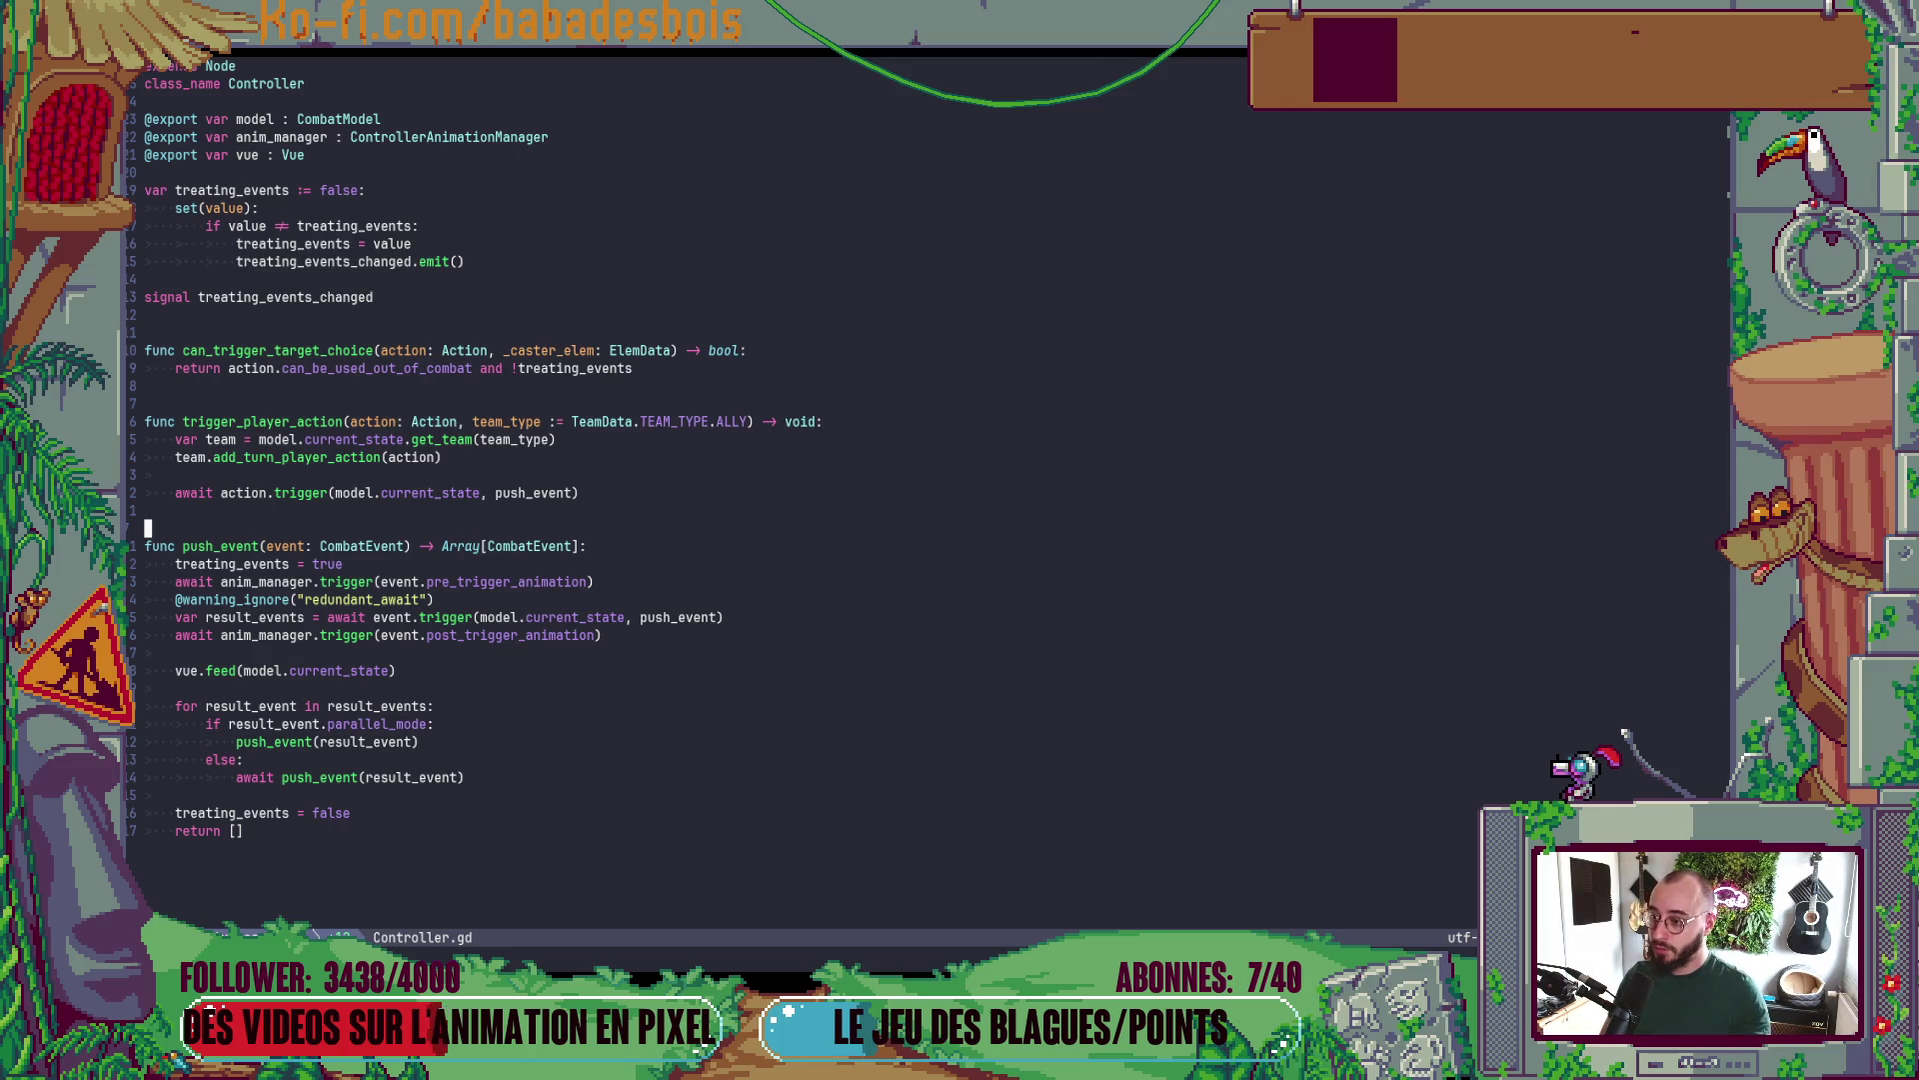
- Move to TeamData on the trigger_player_action line and try jumping to its definition with gd
click(848, 553)
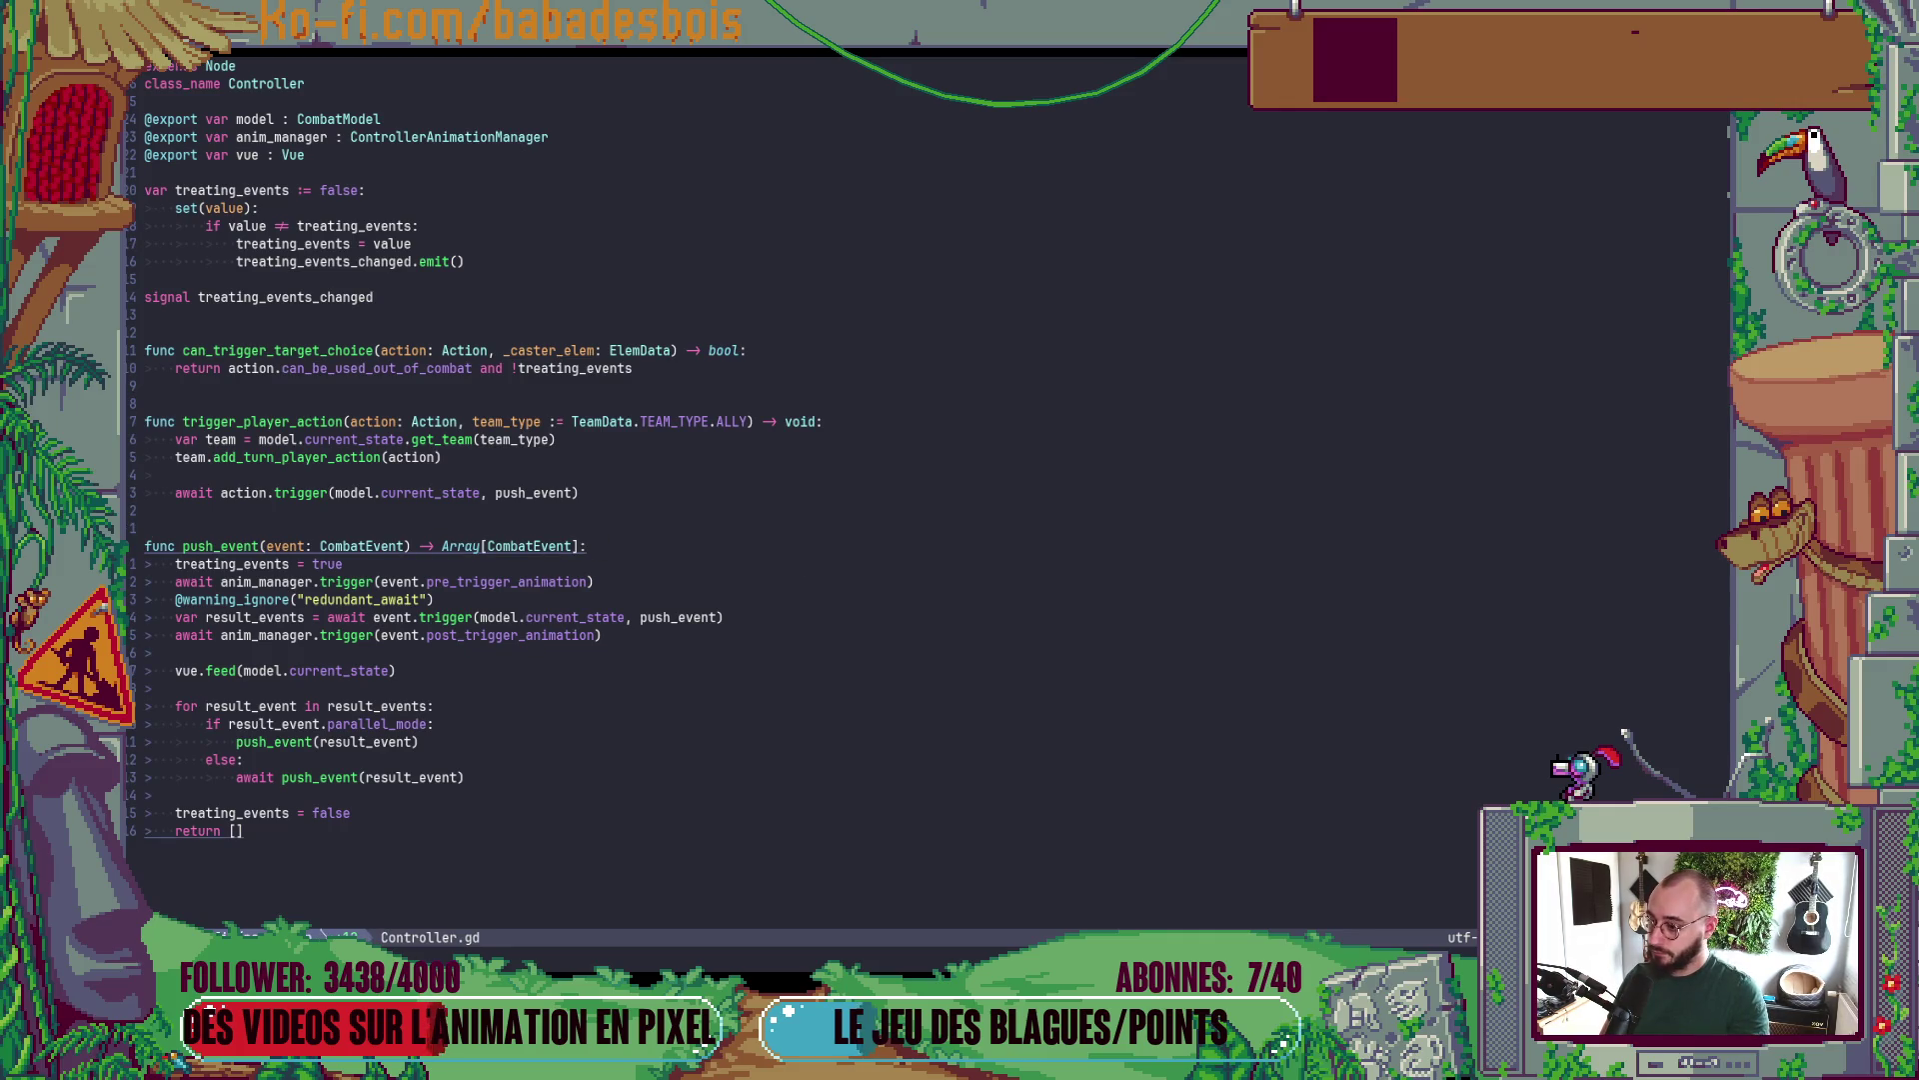
key(k)
key(k)
key(k)
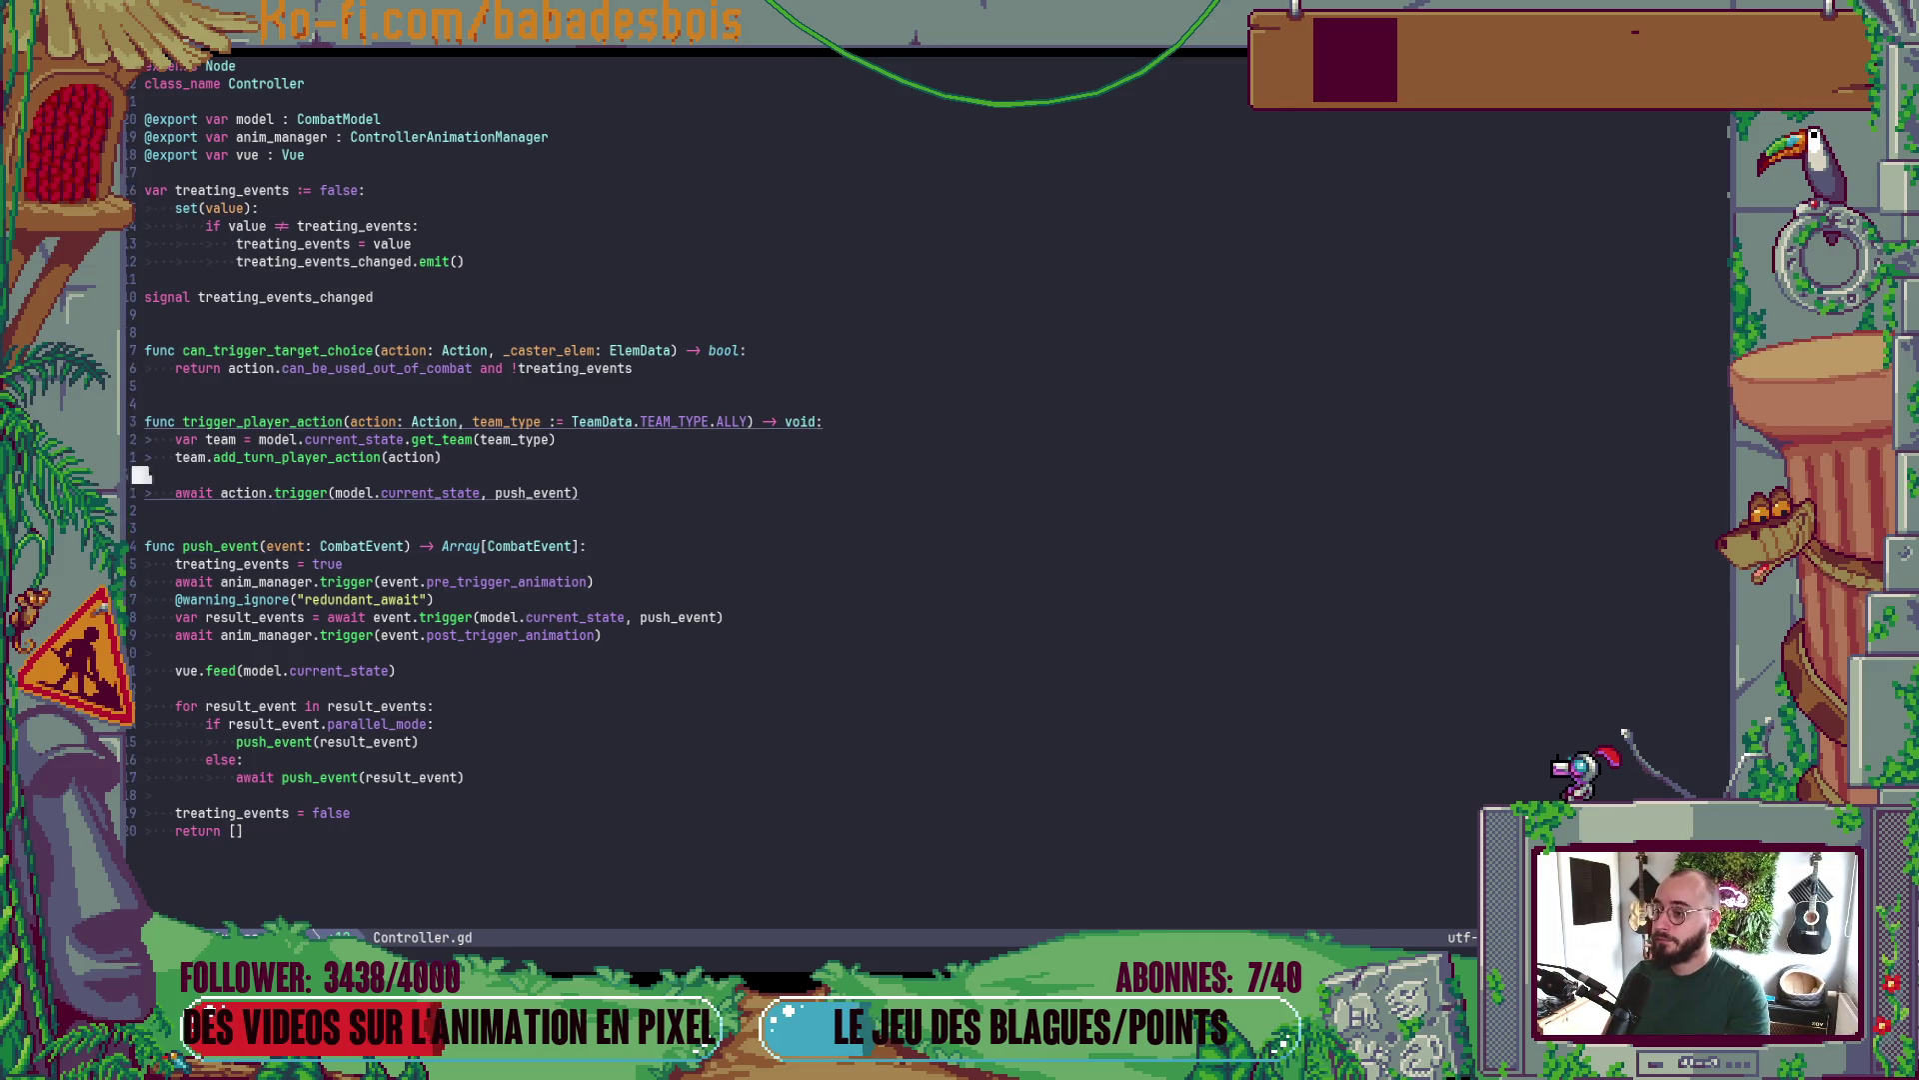
key(b)
key(b)
key(b)
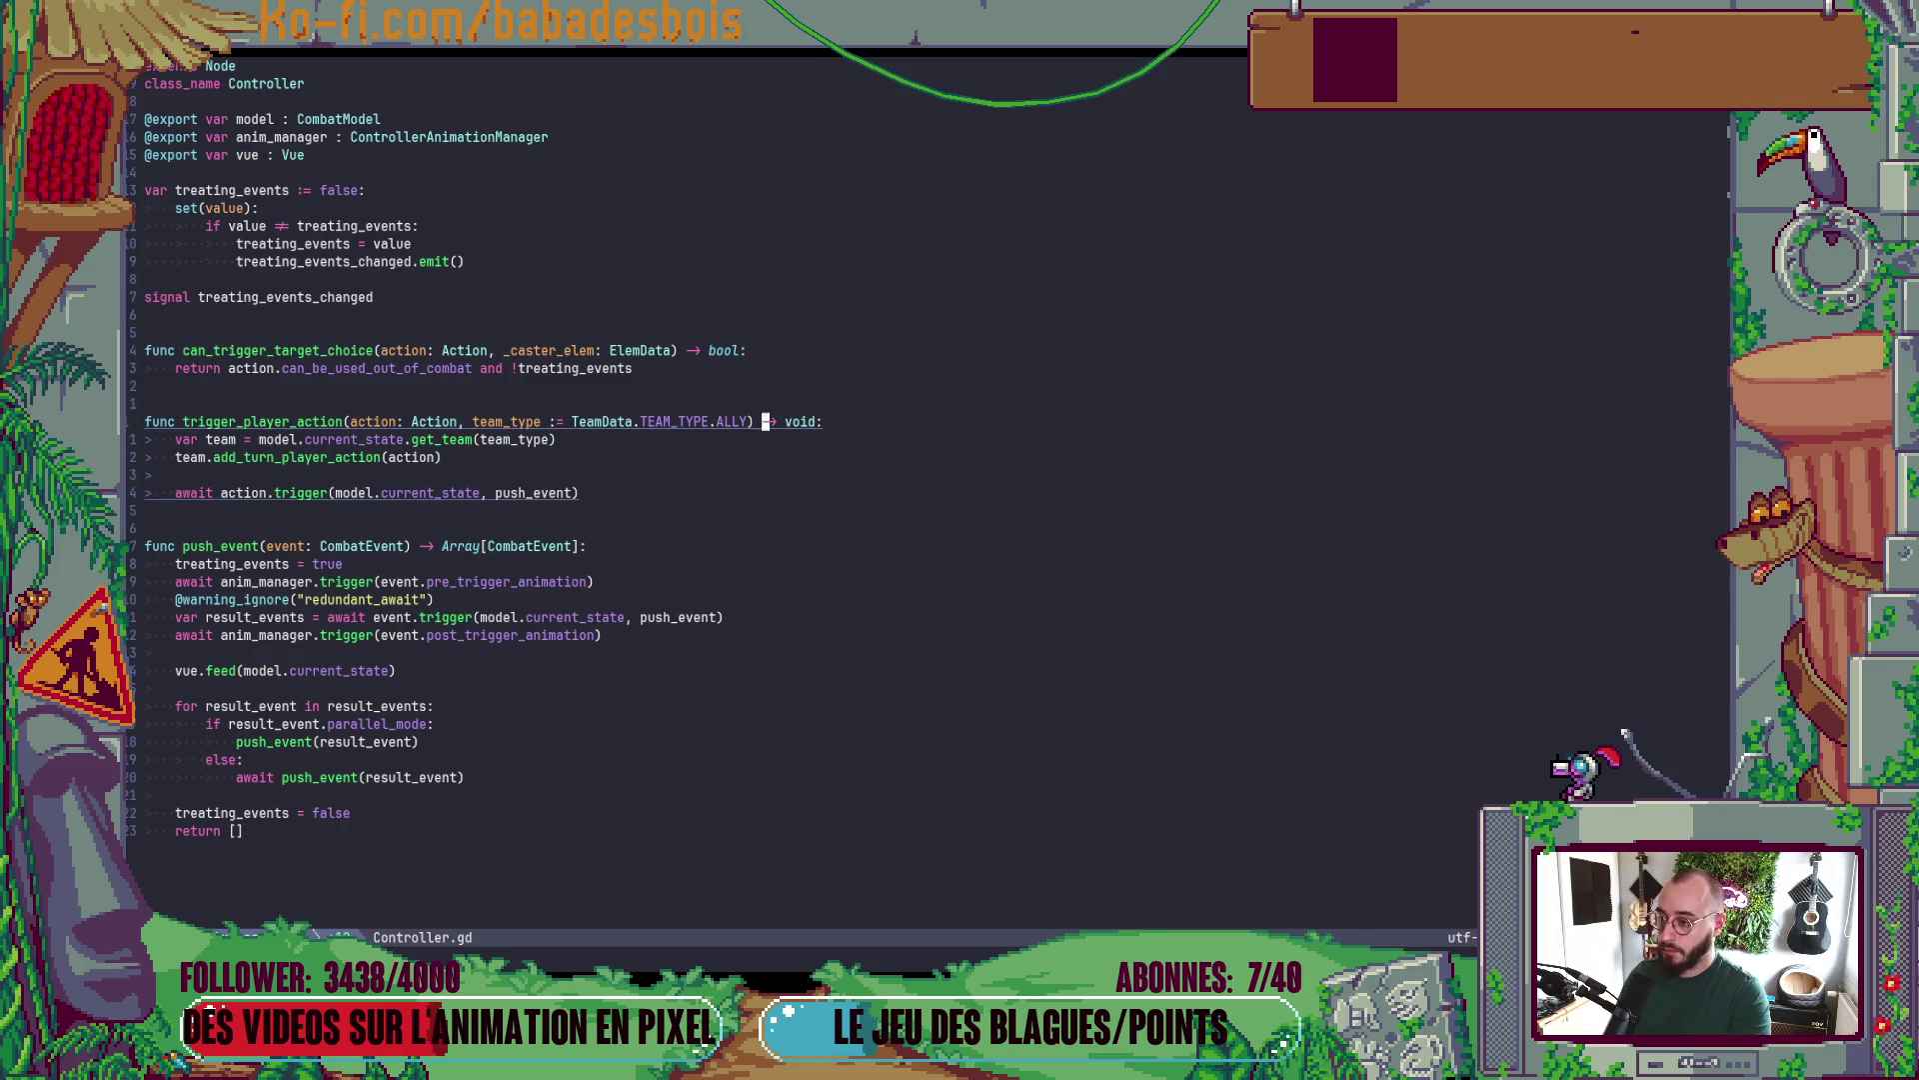
key(b)
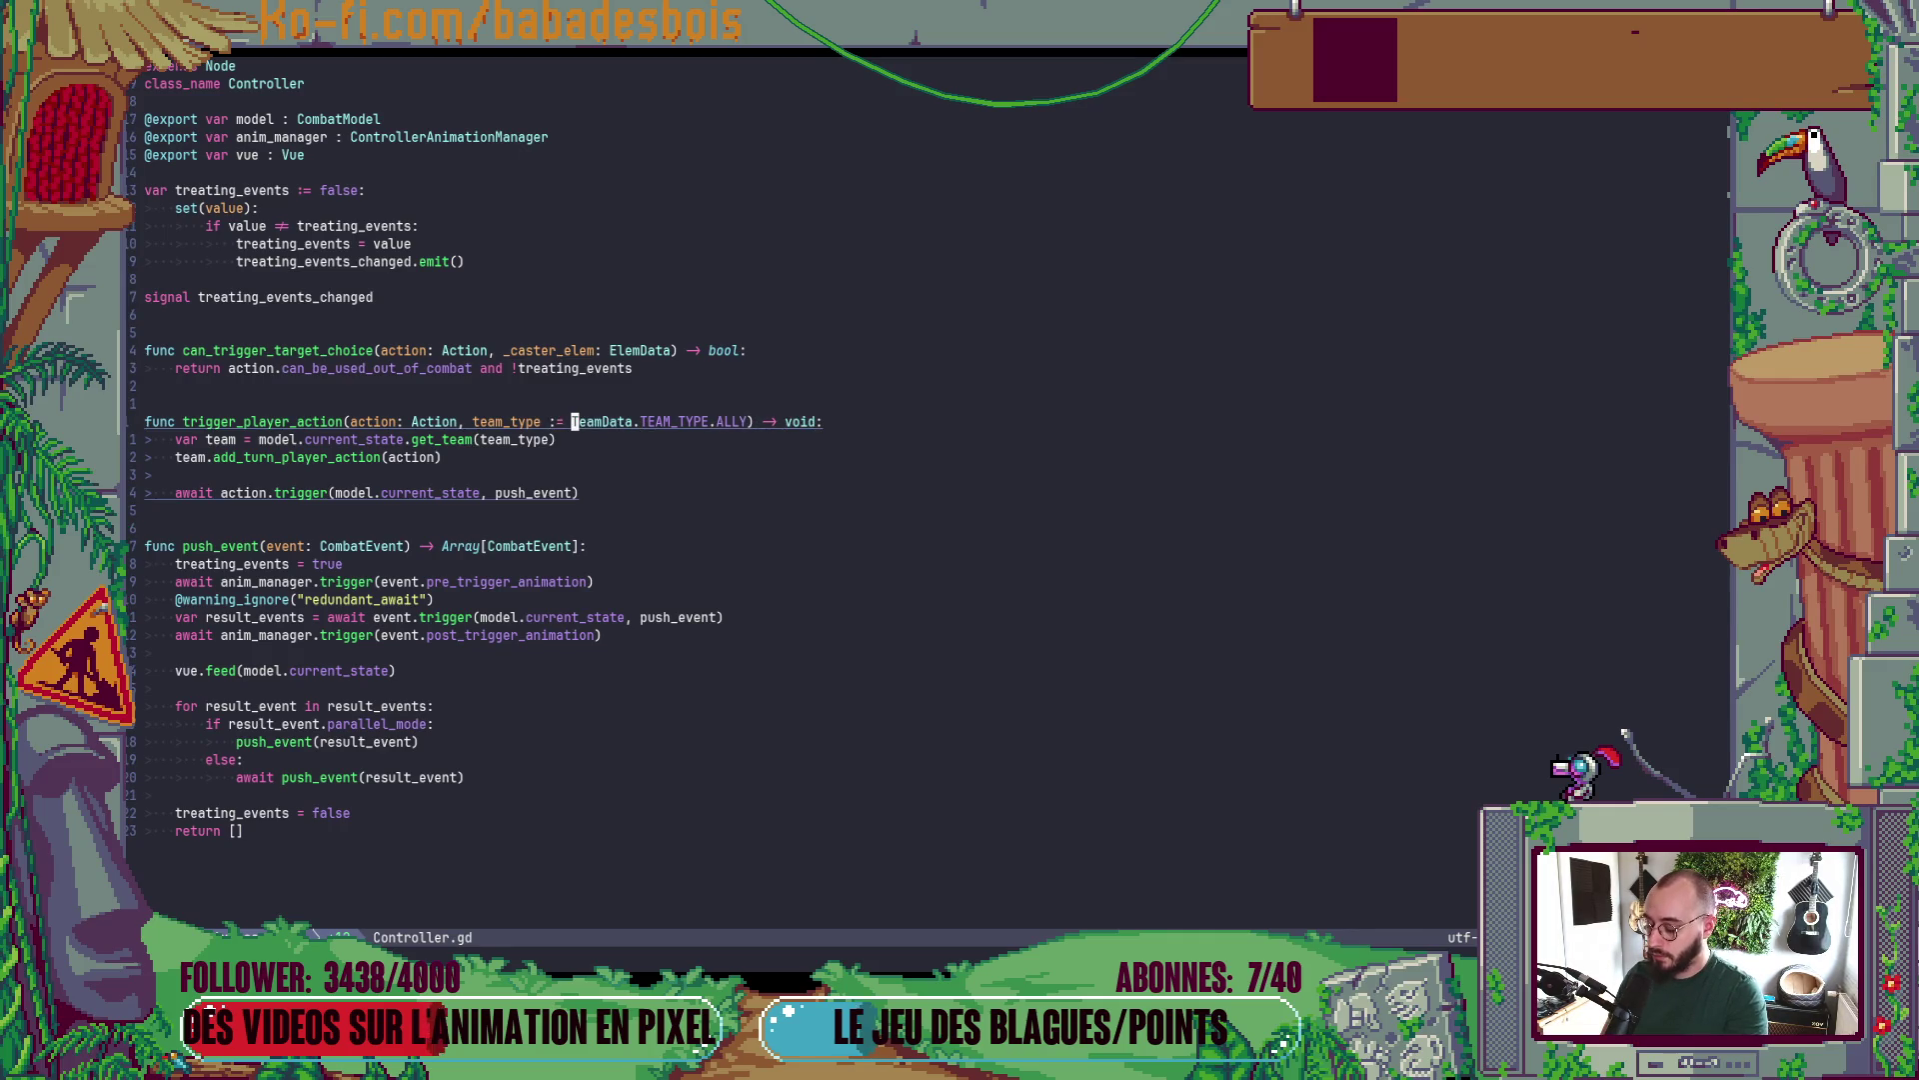
key(g)
key(d)
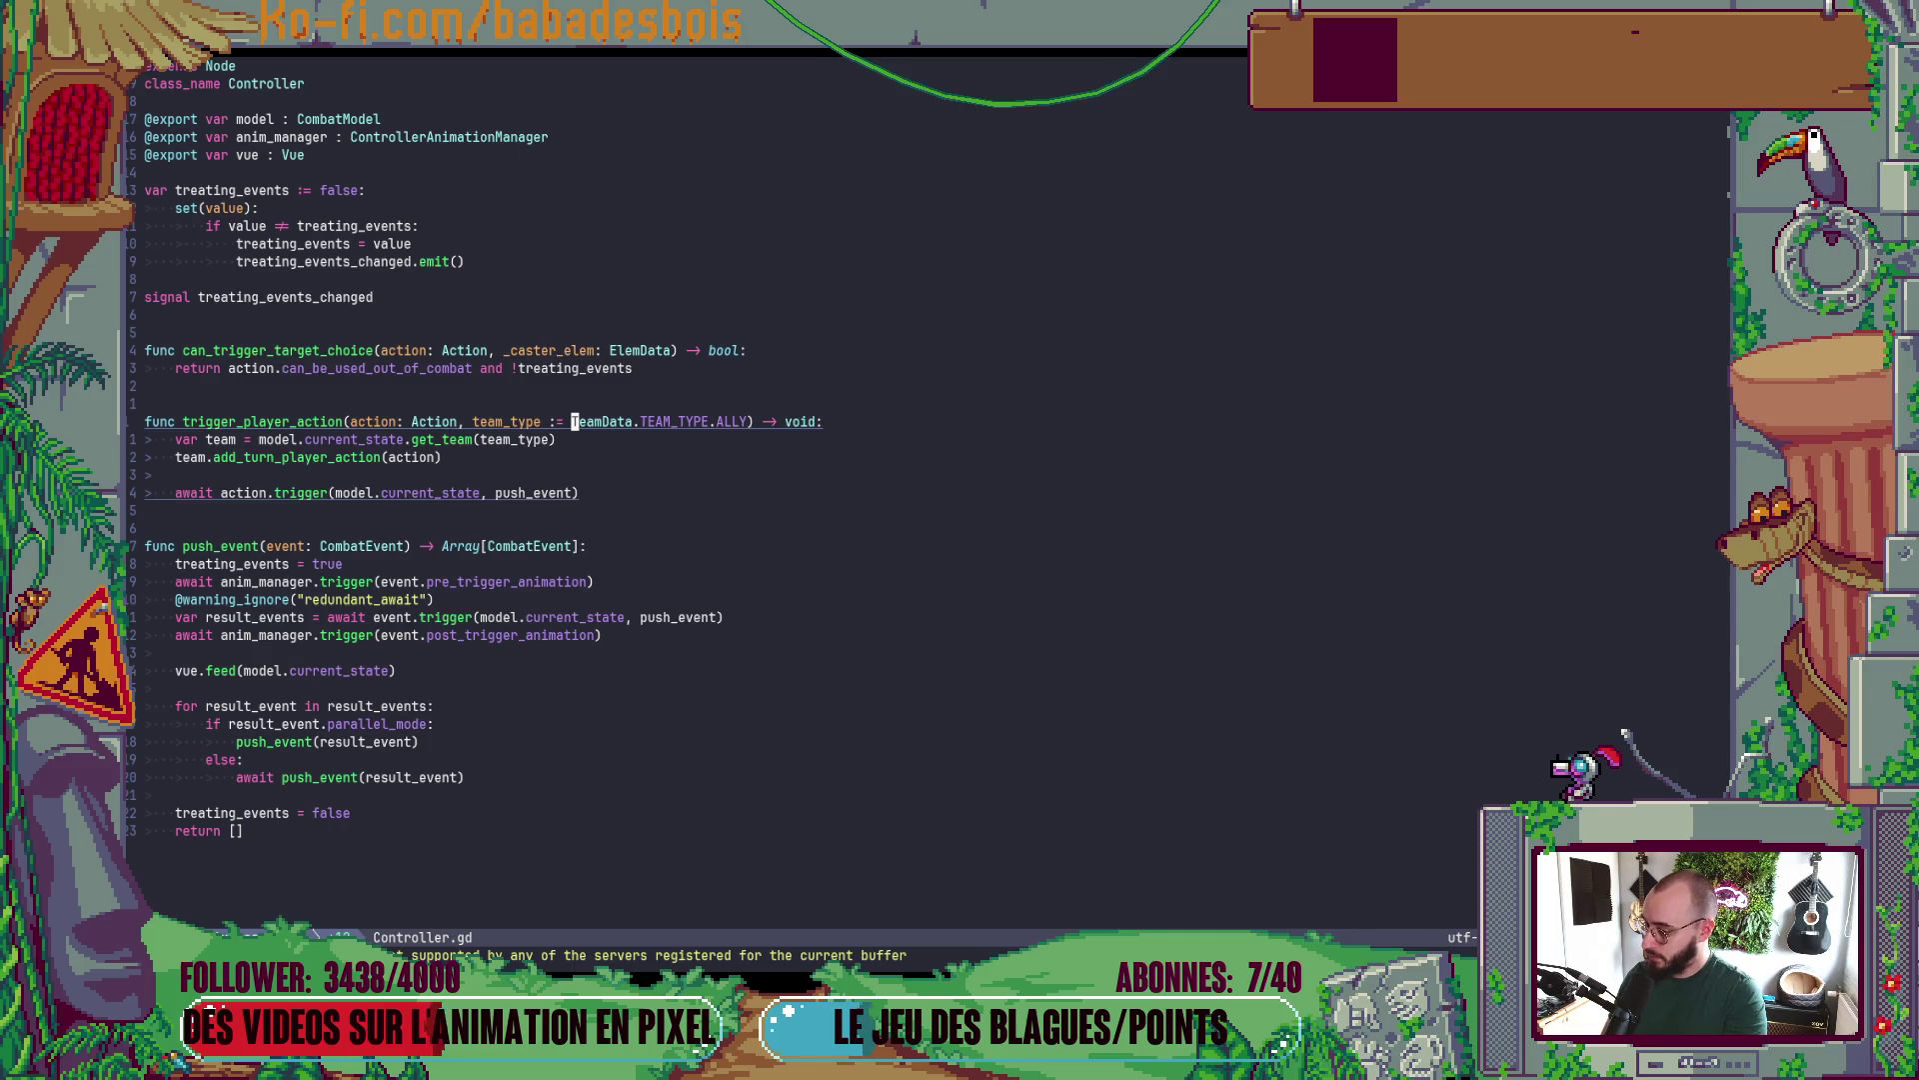
key(j)
key(j)
- Open the terminal pane below the code to view Controller.gd's git diff
key(alt+Tab)
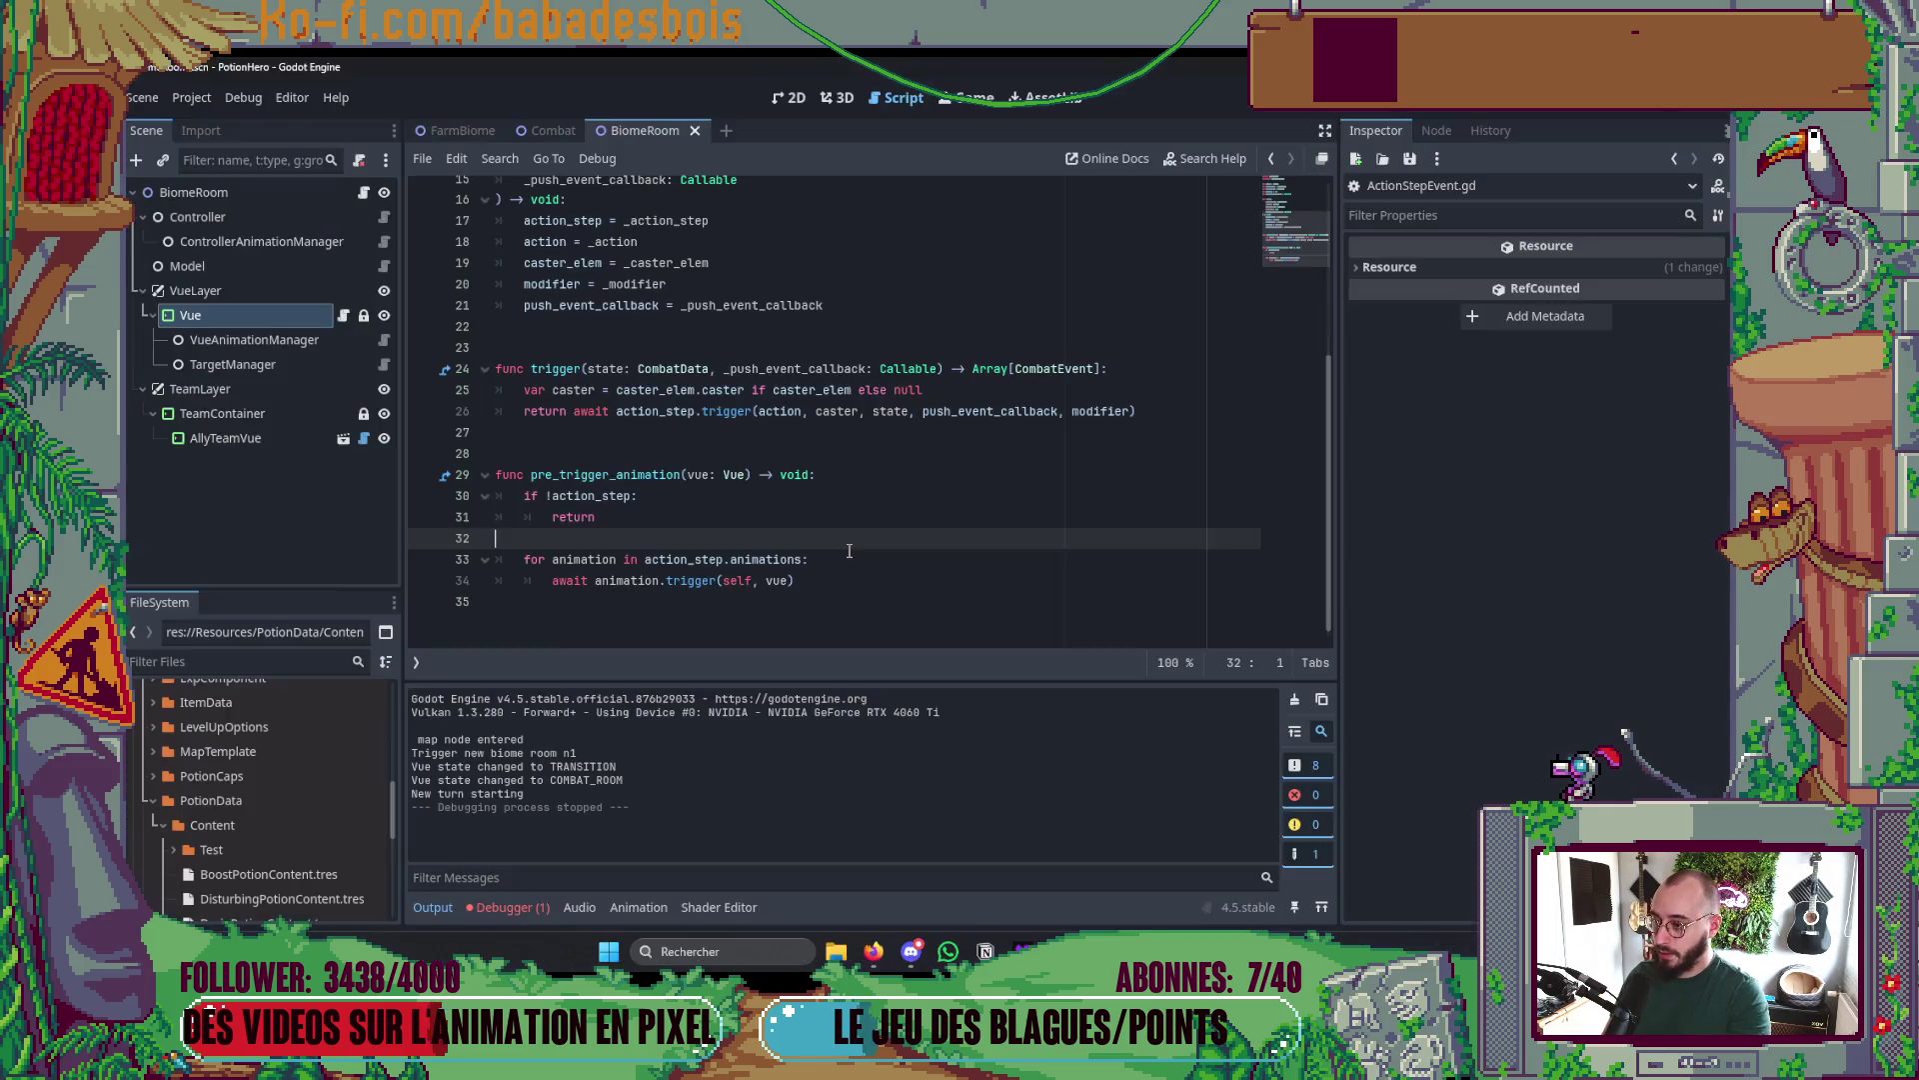
key(alt+Tab)
key(ctrl+backslash)
- List modified files with gs and stage Controller.gd with git add
text(gs)
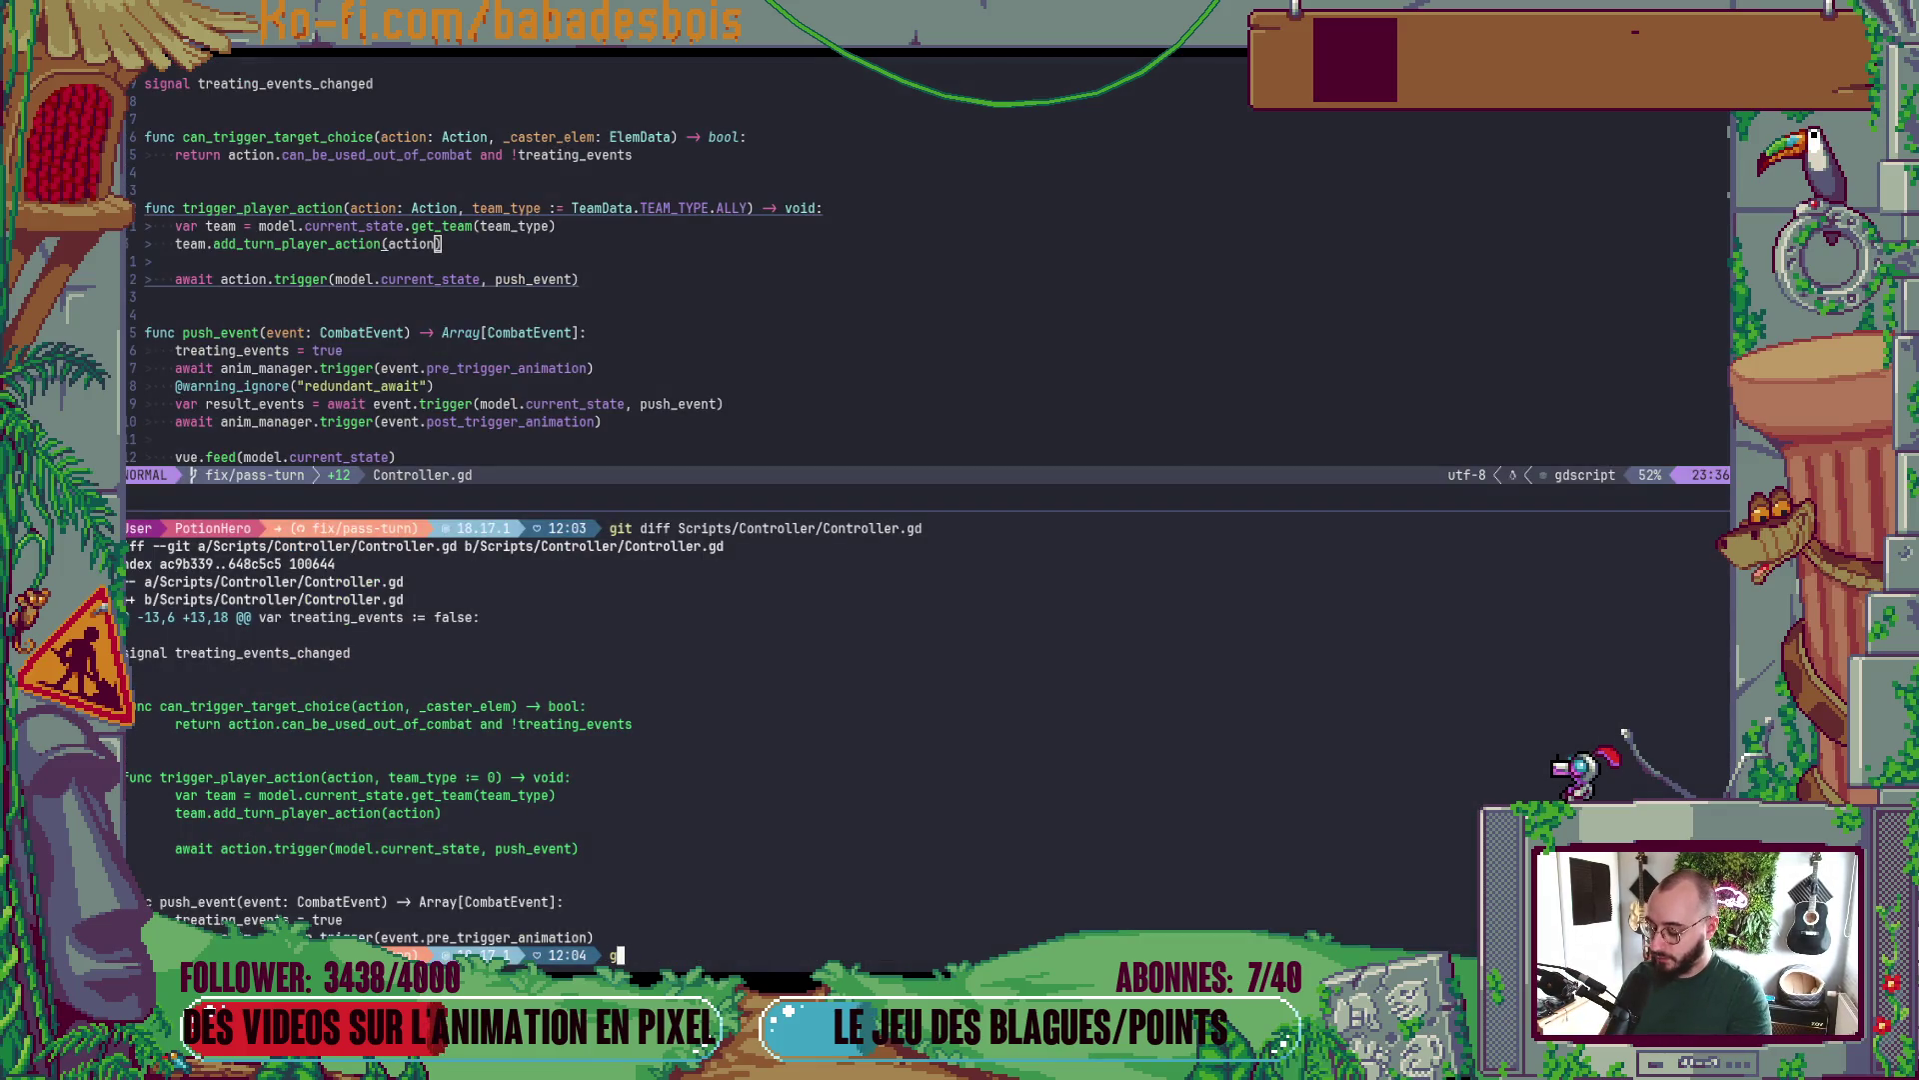
key(Return)
text(git )
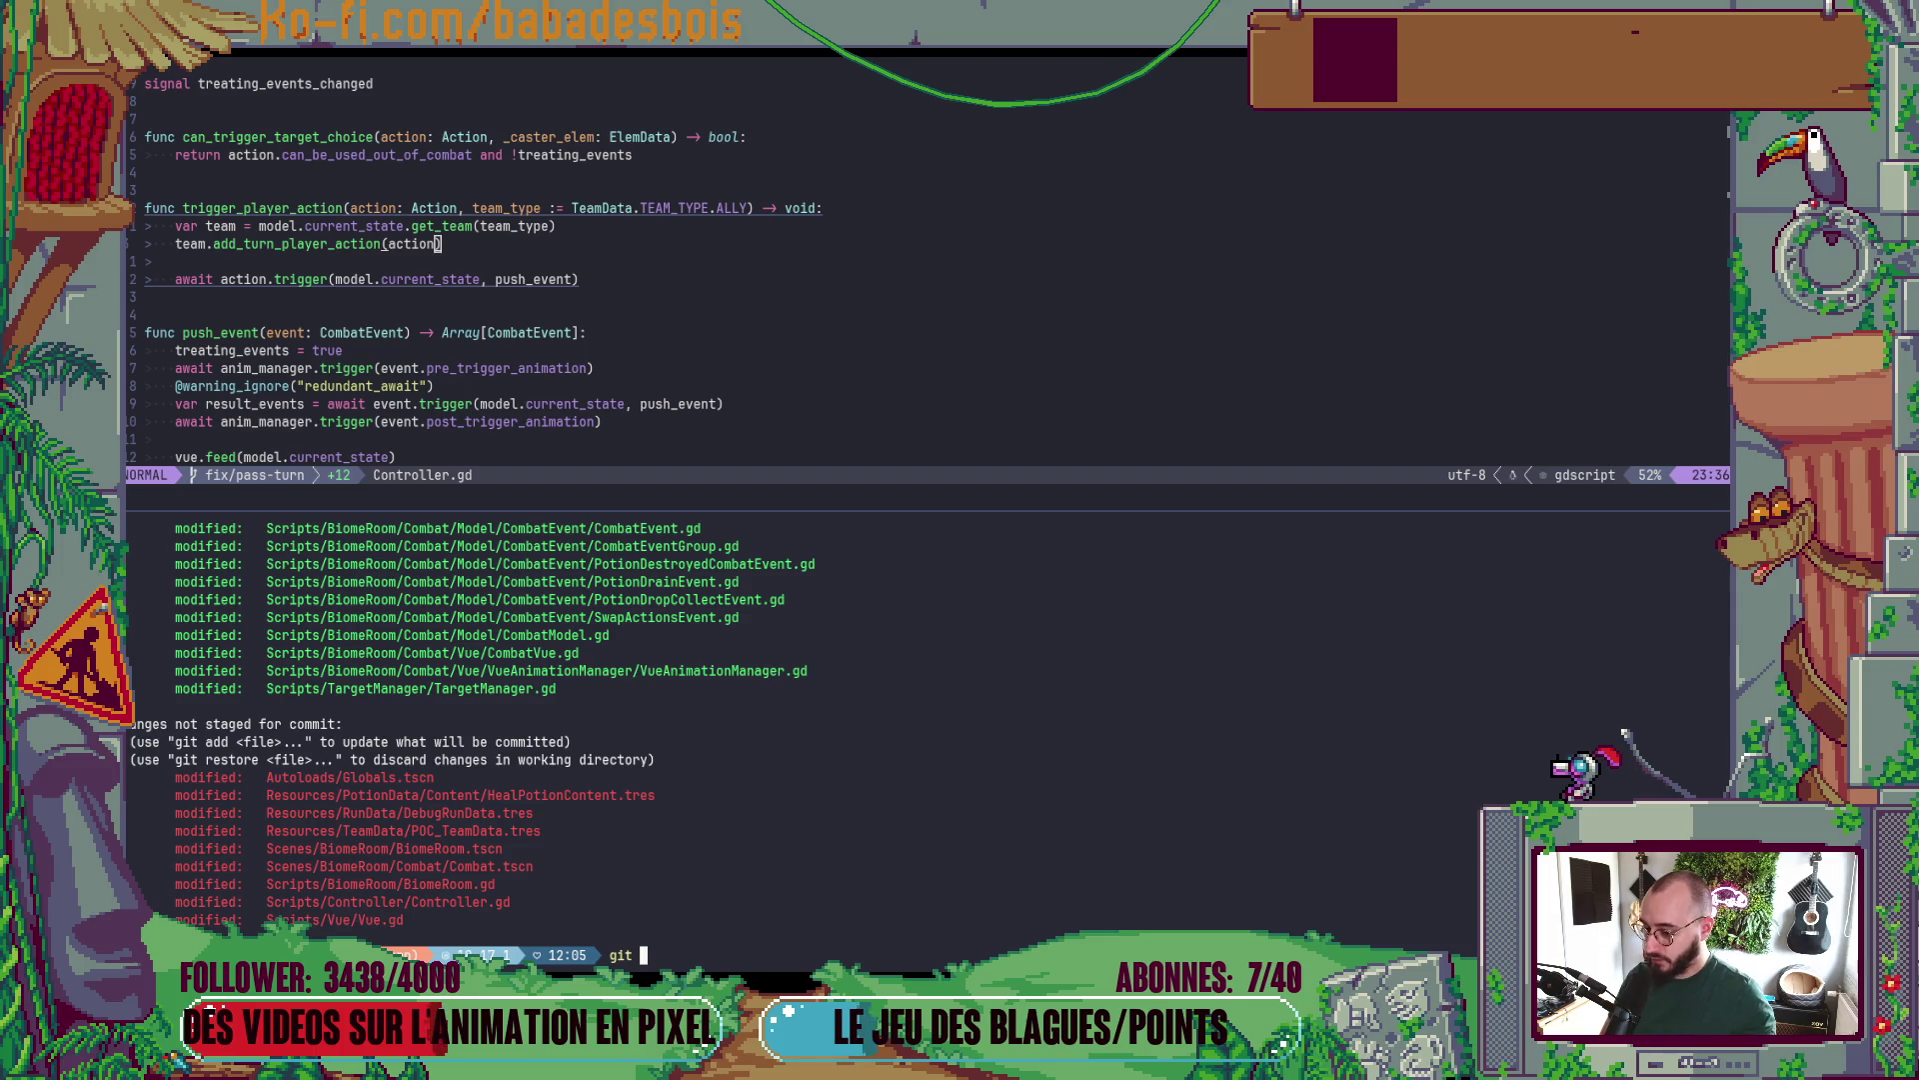
text(add)
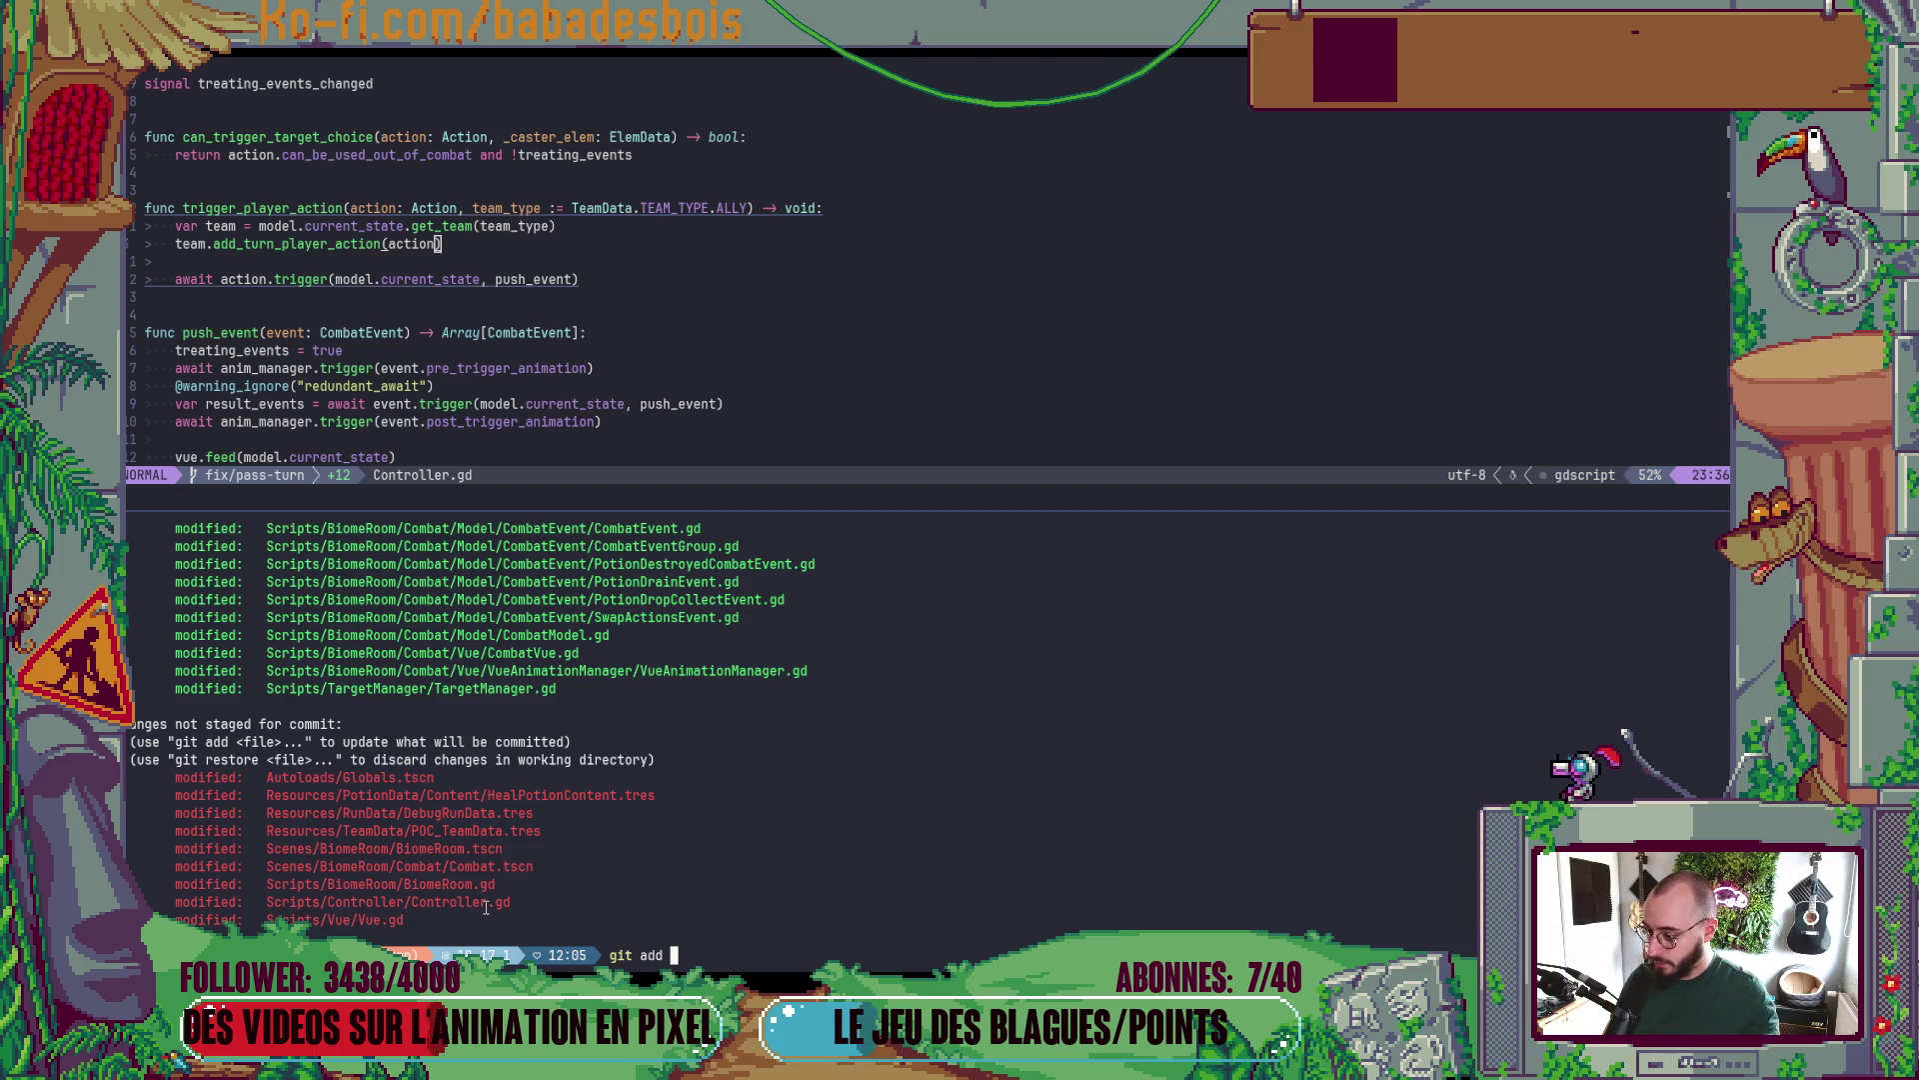
double_click(486, 905)
middle_click(486, 906)
key(Return)
- Show the git diff of the BiomeRoom.gd path
text(ghit)
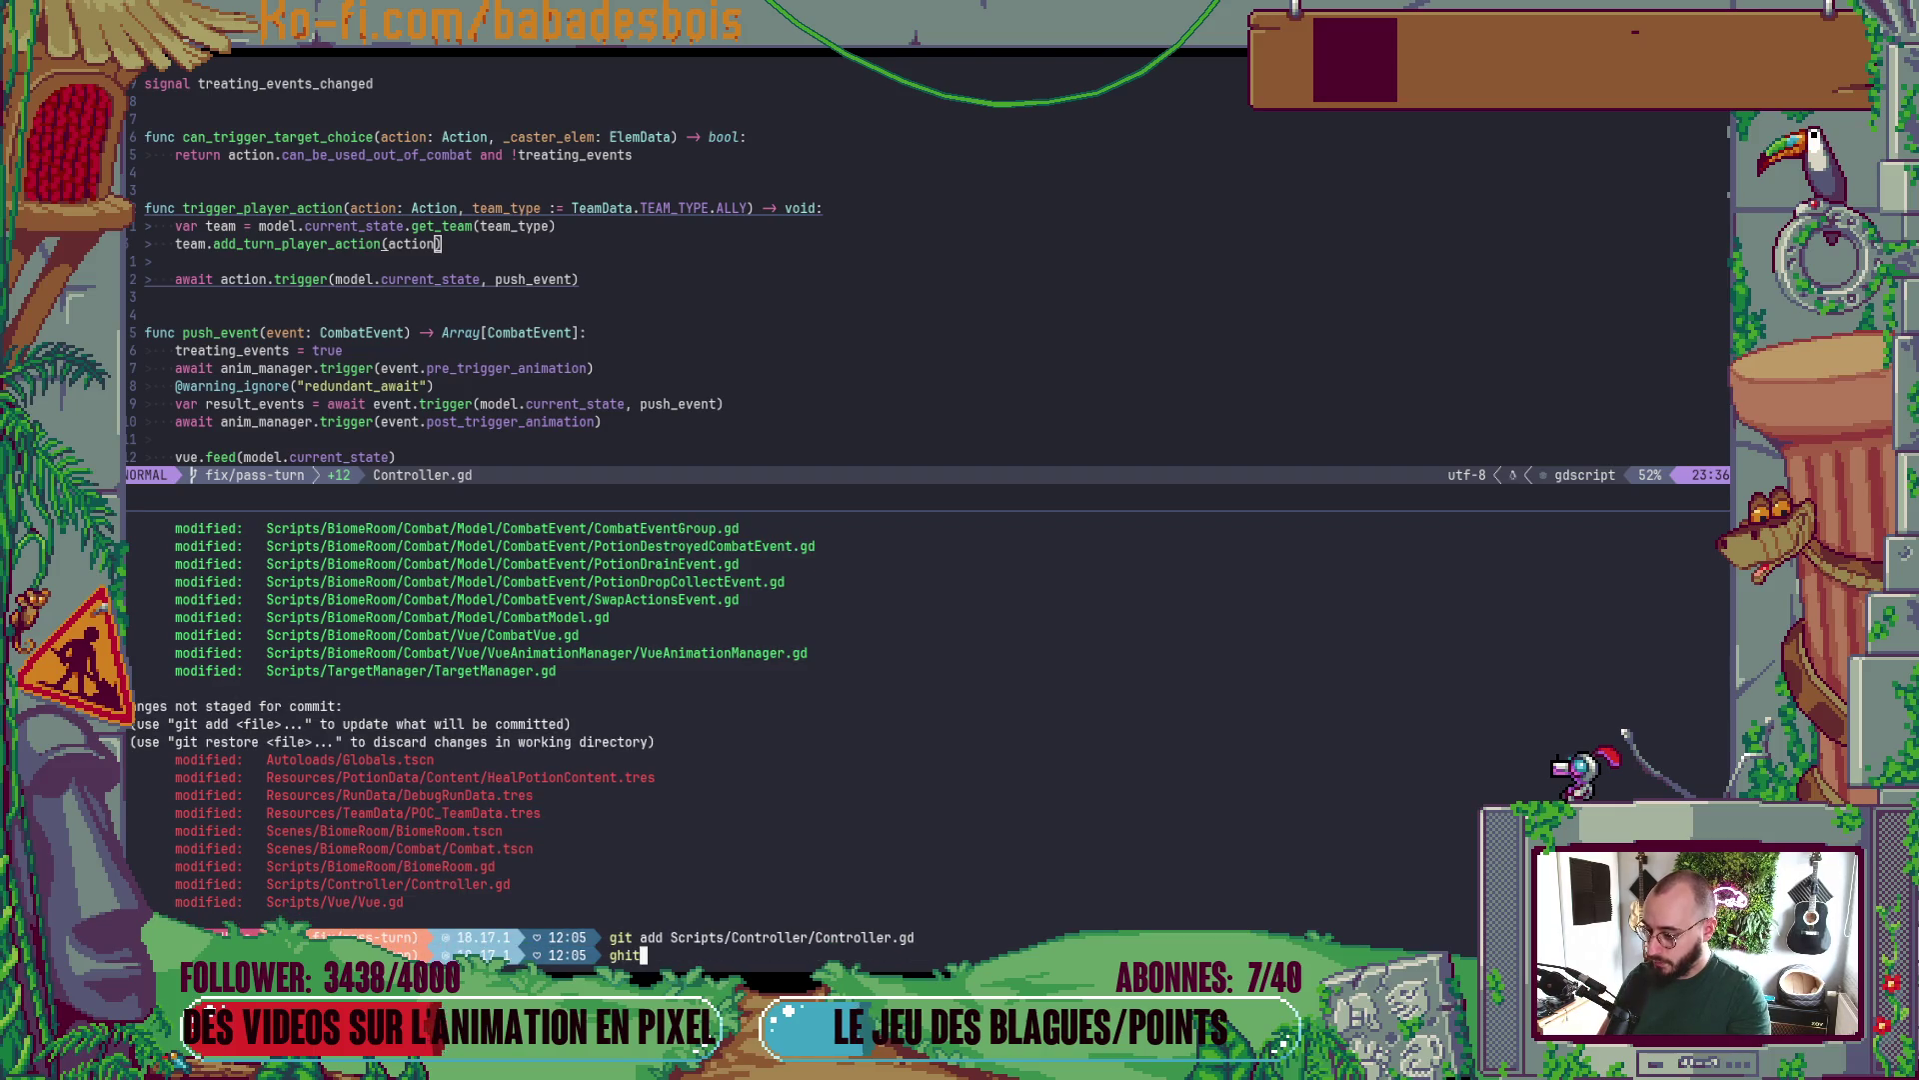
key(BackSpace)
key(BackSpace)
key(BackSpace)
text(it diff)
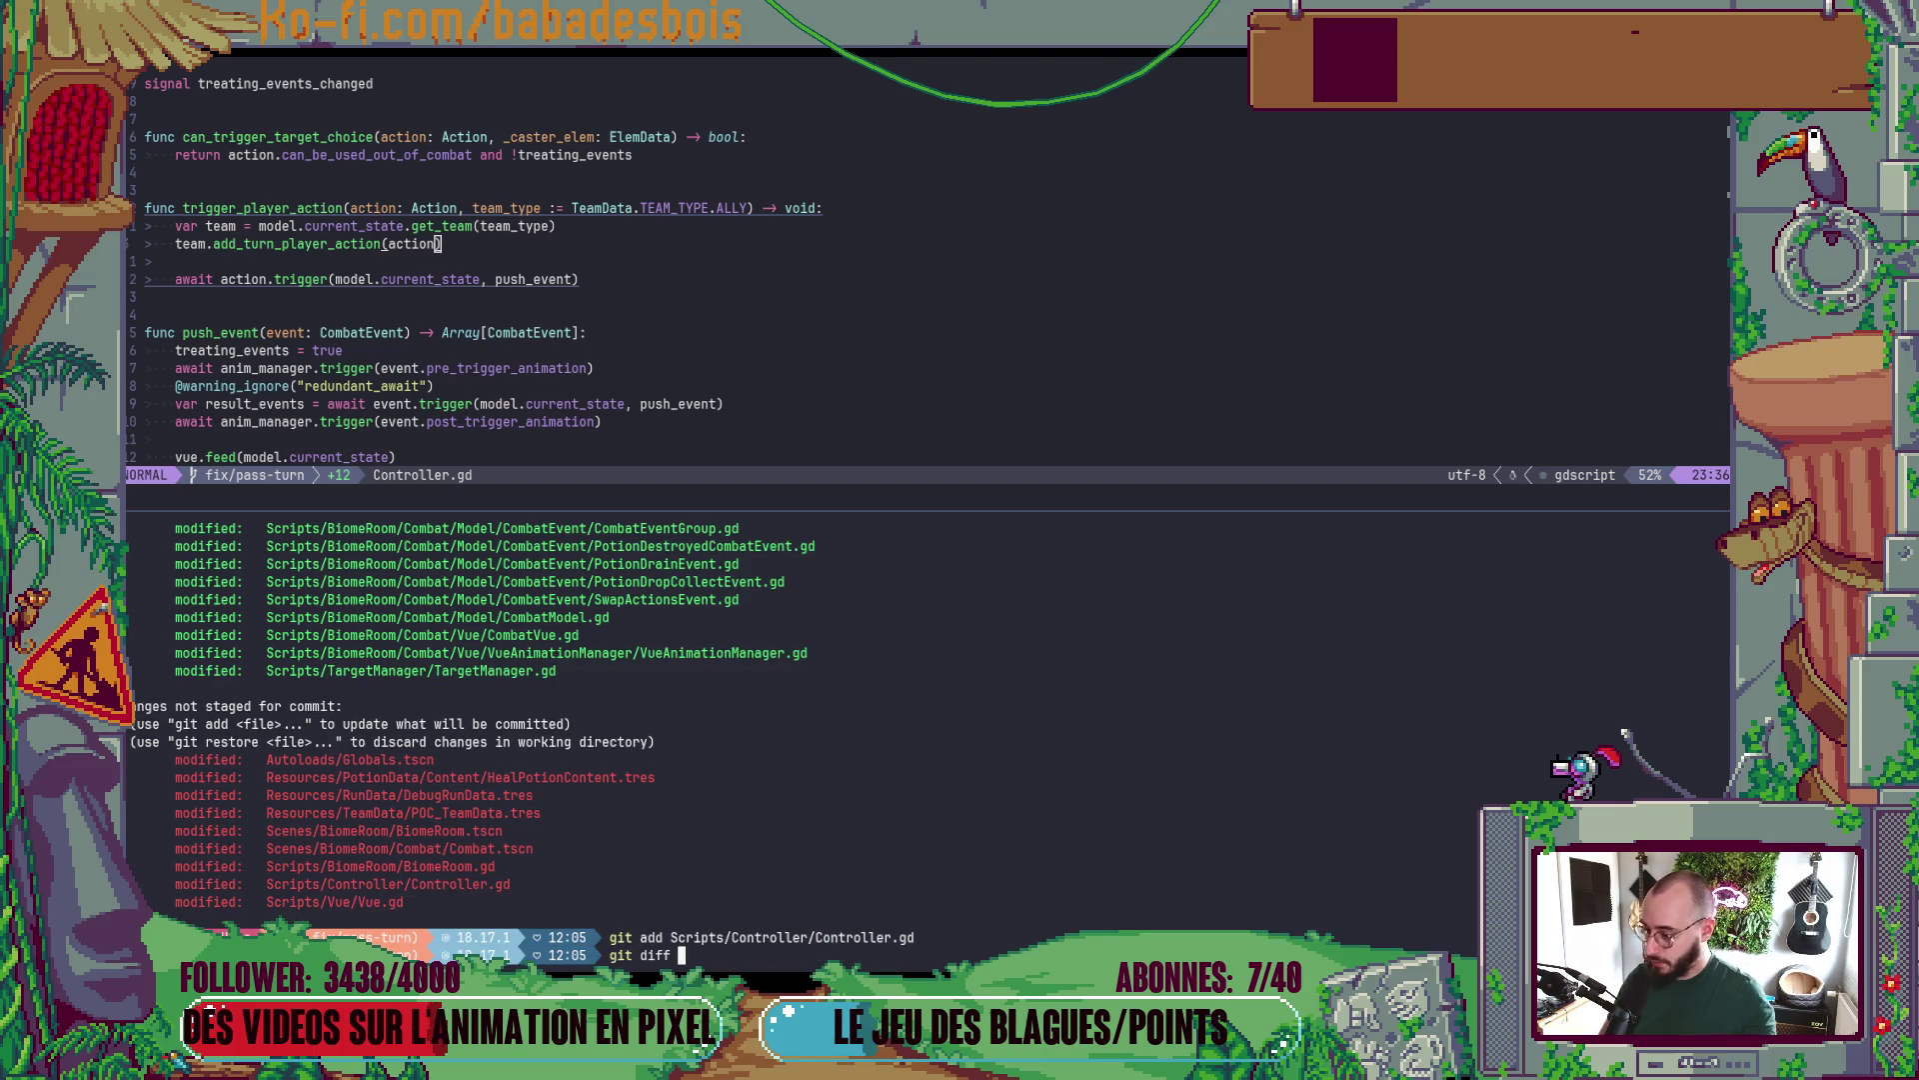
double_click(380, 866)
middle_click(380, 866)
key(Return)
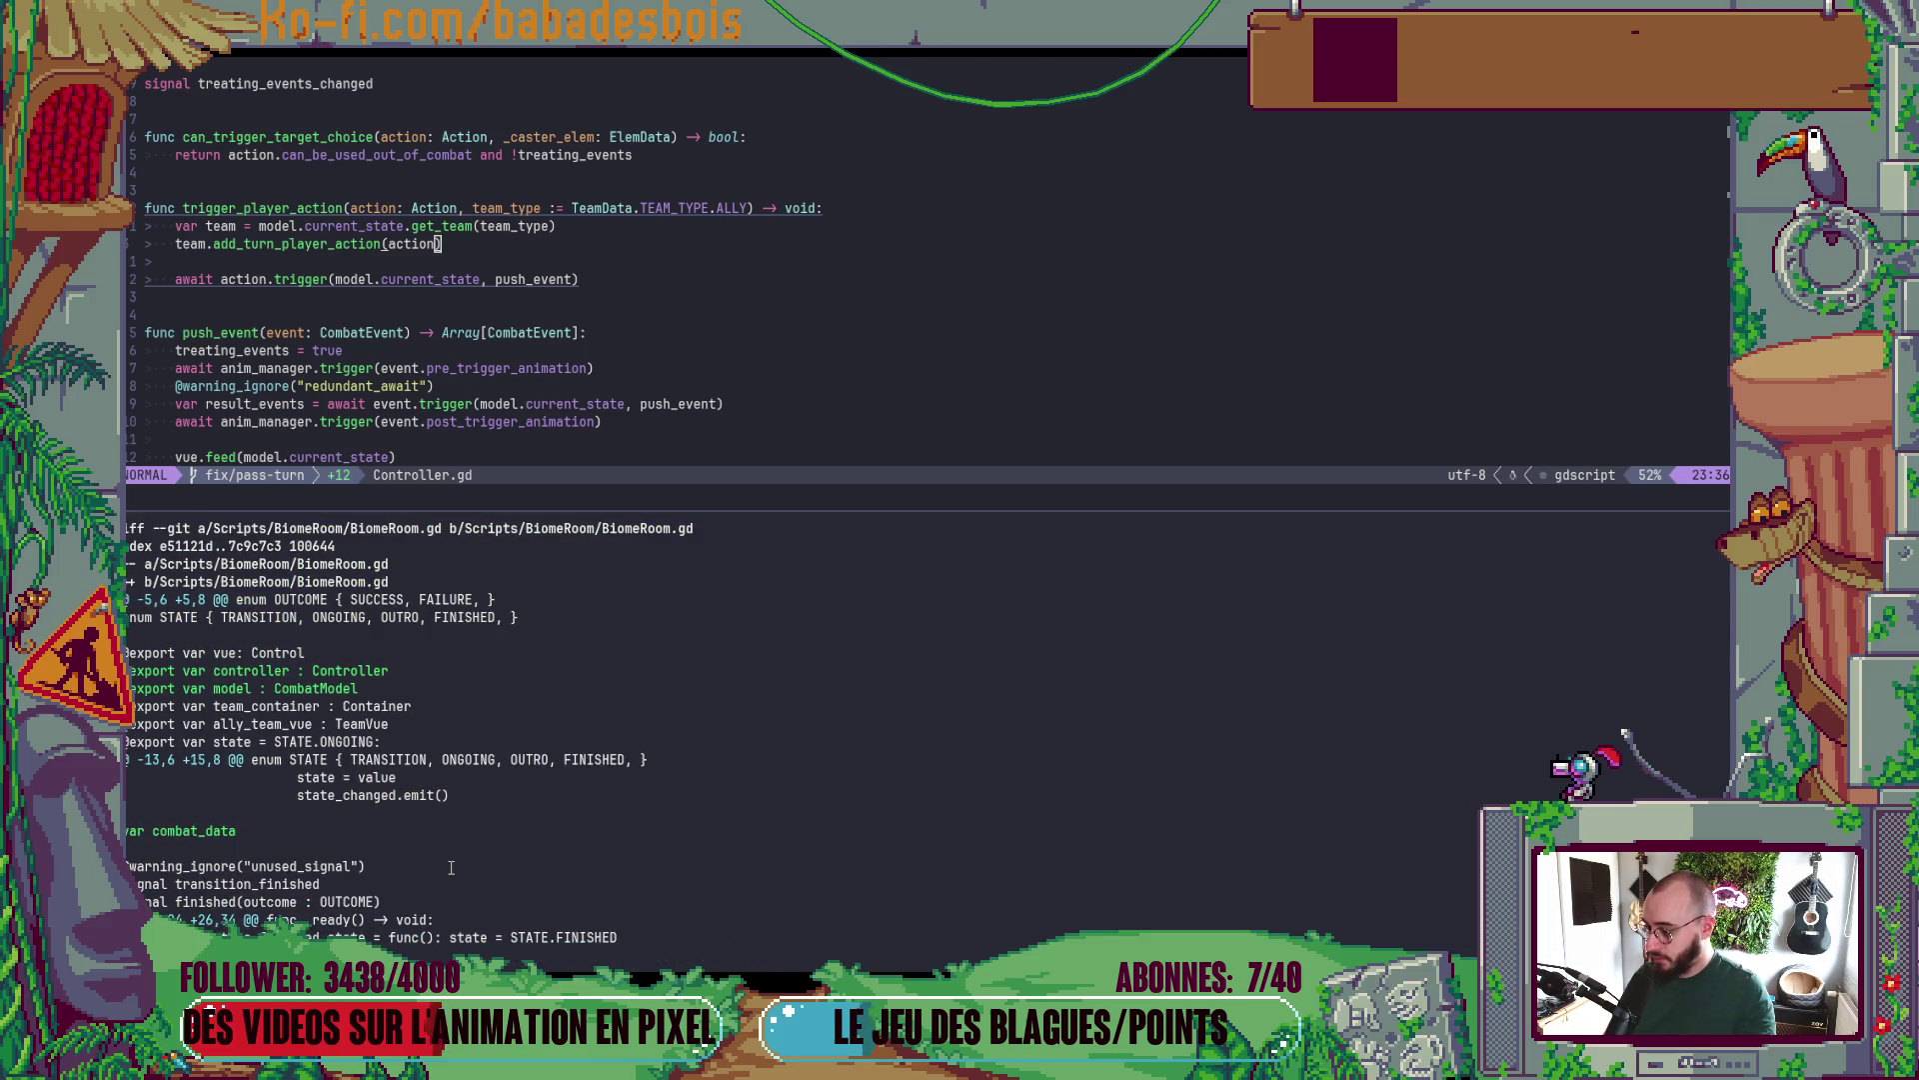
- Zoom the code pane back to full screen, hiding the terminal
click(1045, 279)
key(ctrl+b)
key(z)
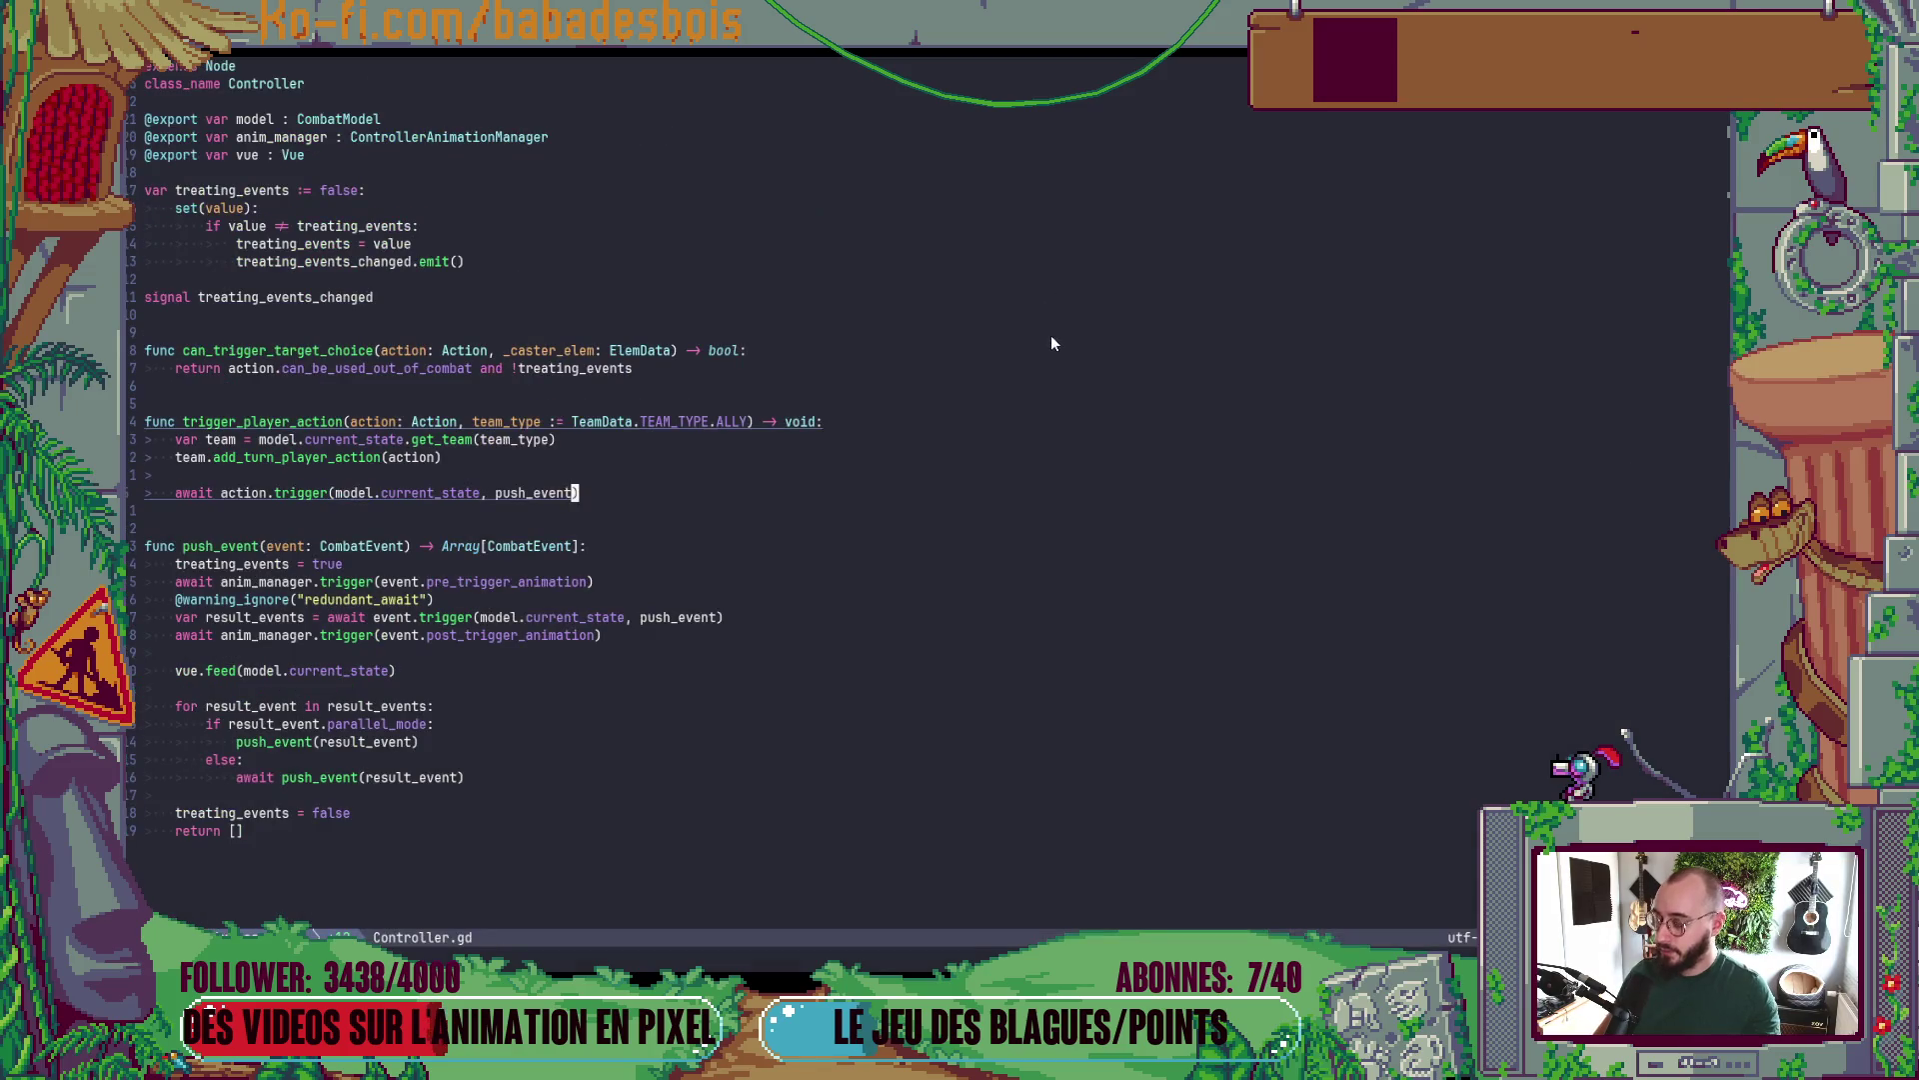
key(ctrl+b)
key(z)
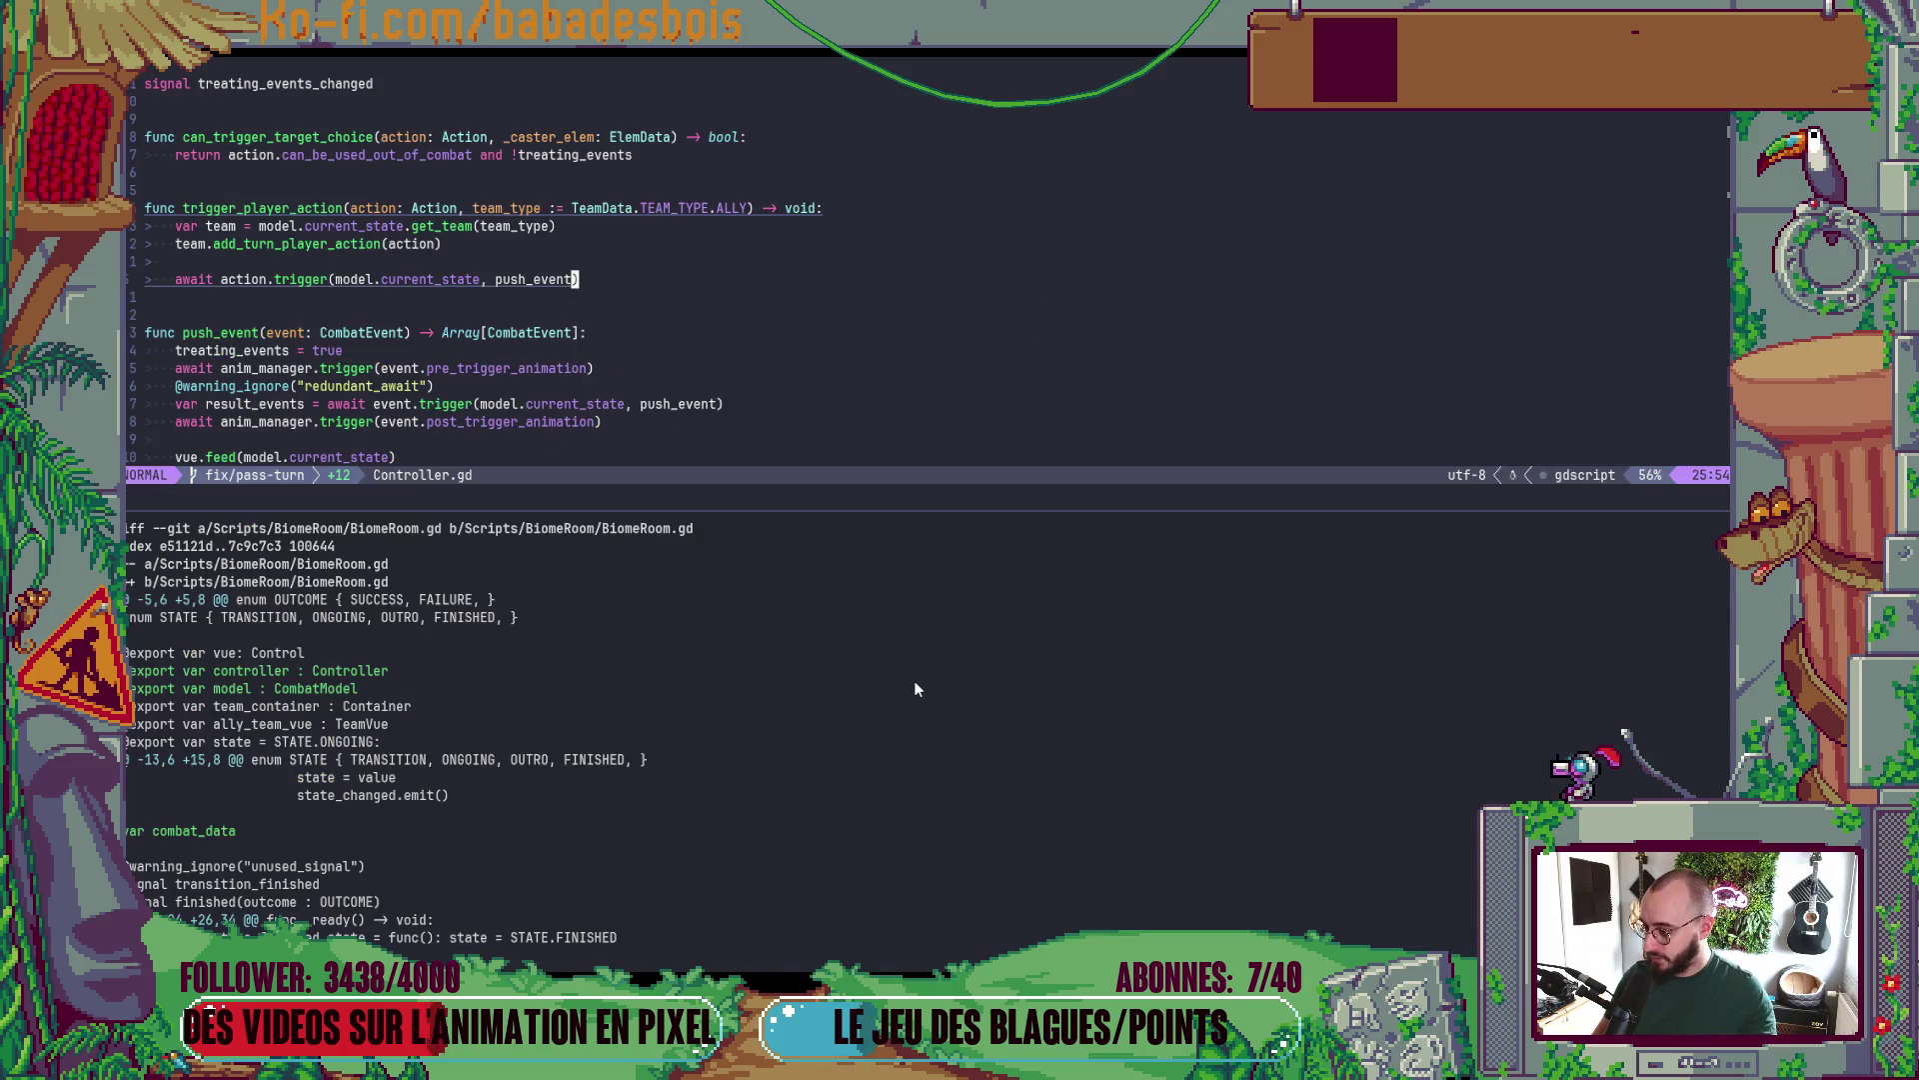
key(ctrl+b)
key(z)
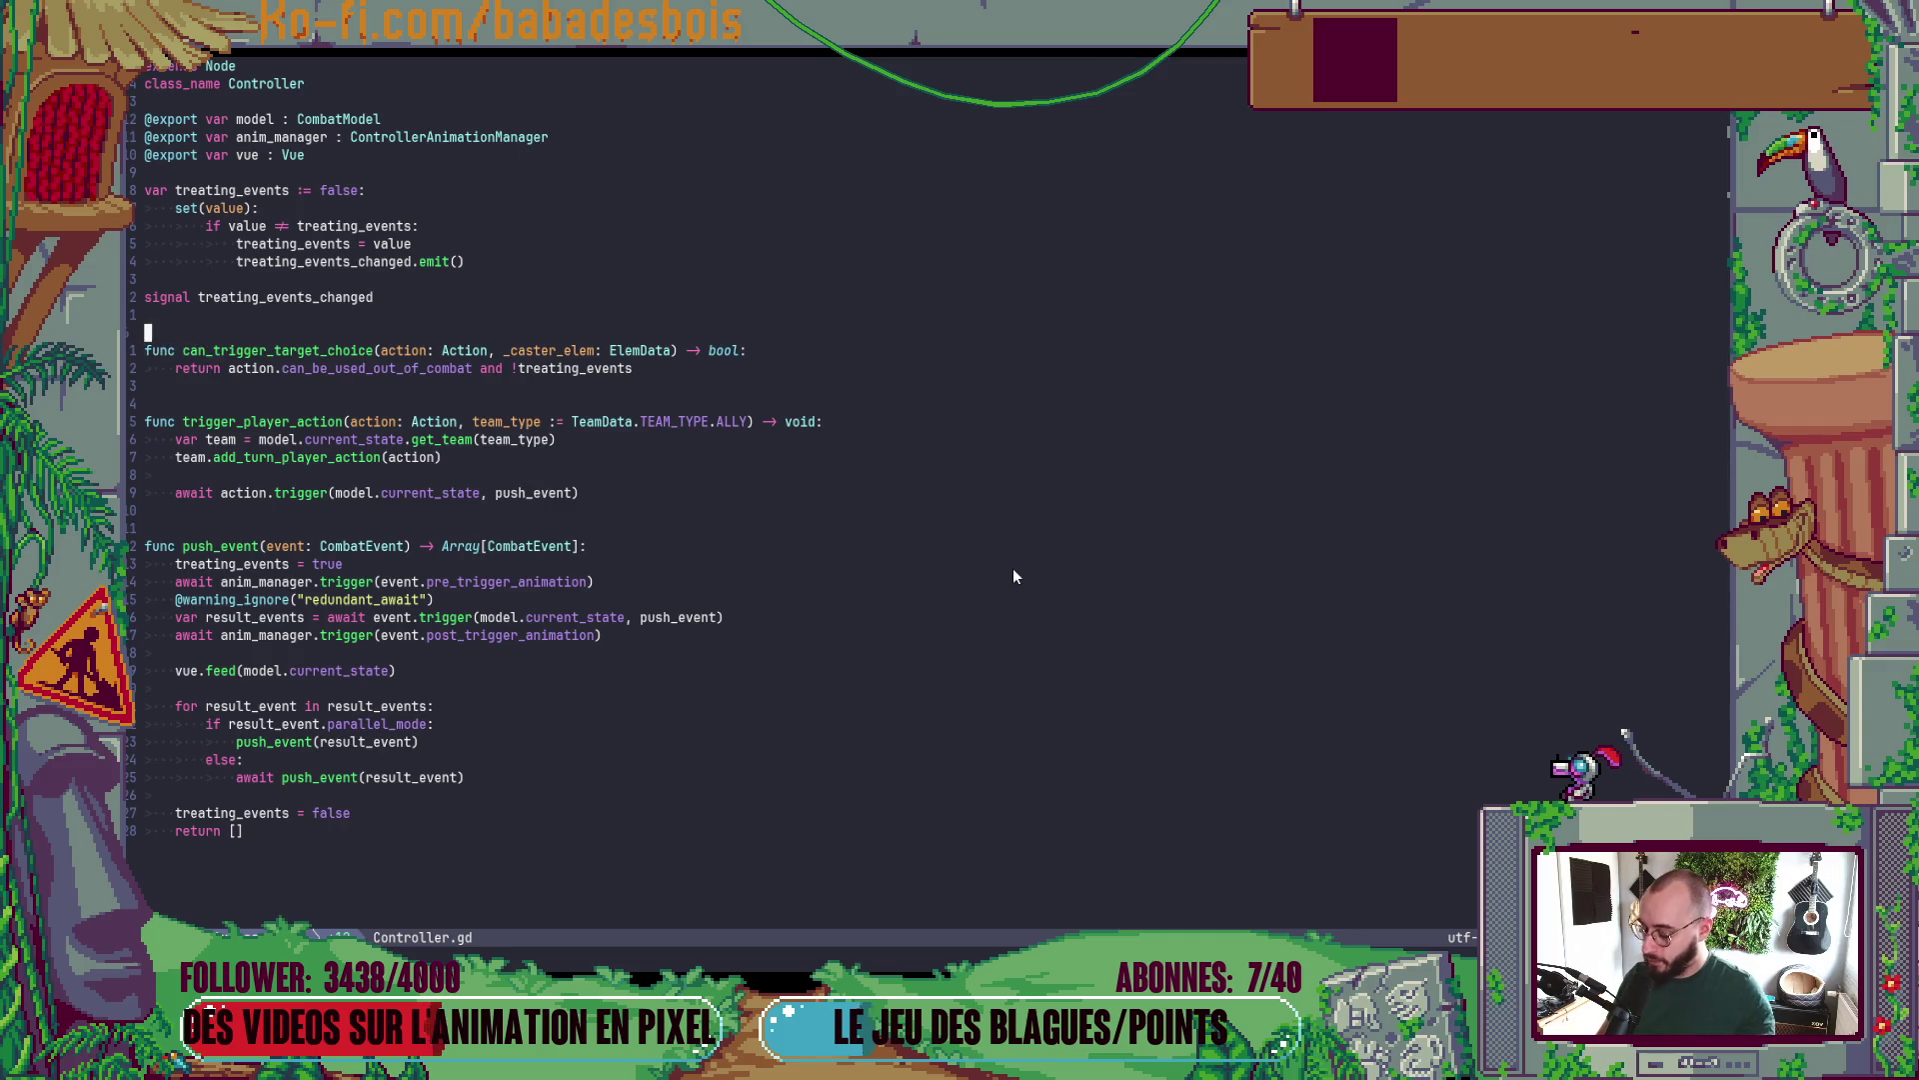
key(space)
- Open BiomeRoom.gd through the project file finder
key(f)
key(f)
text(BiomeRo)
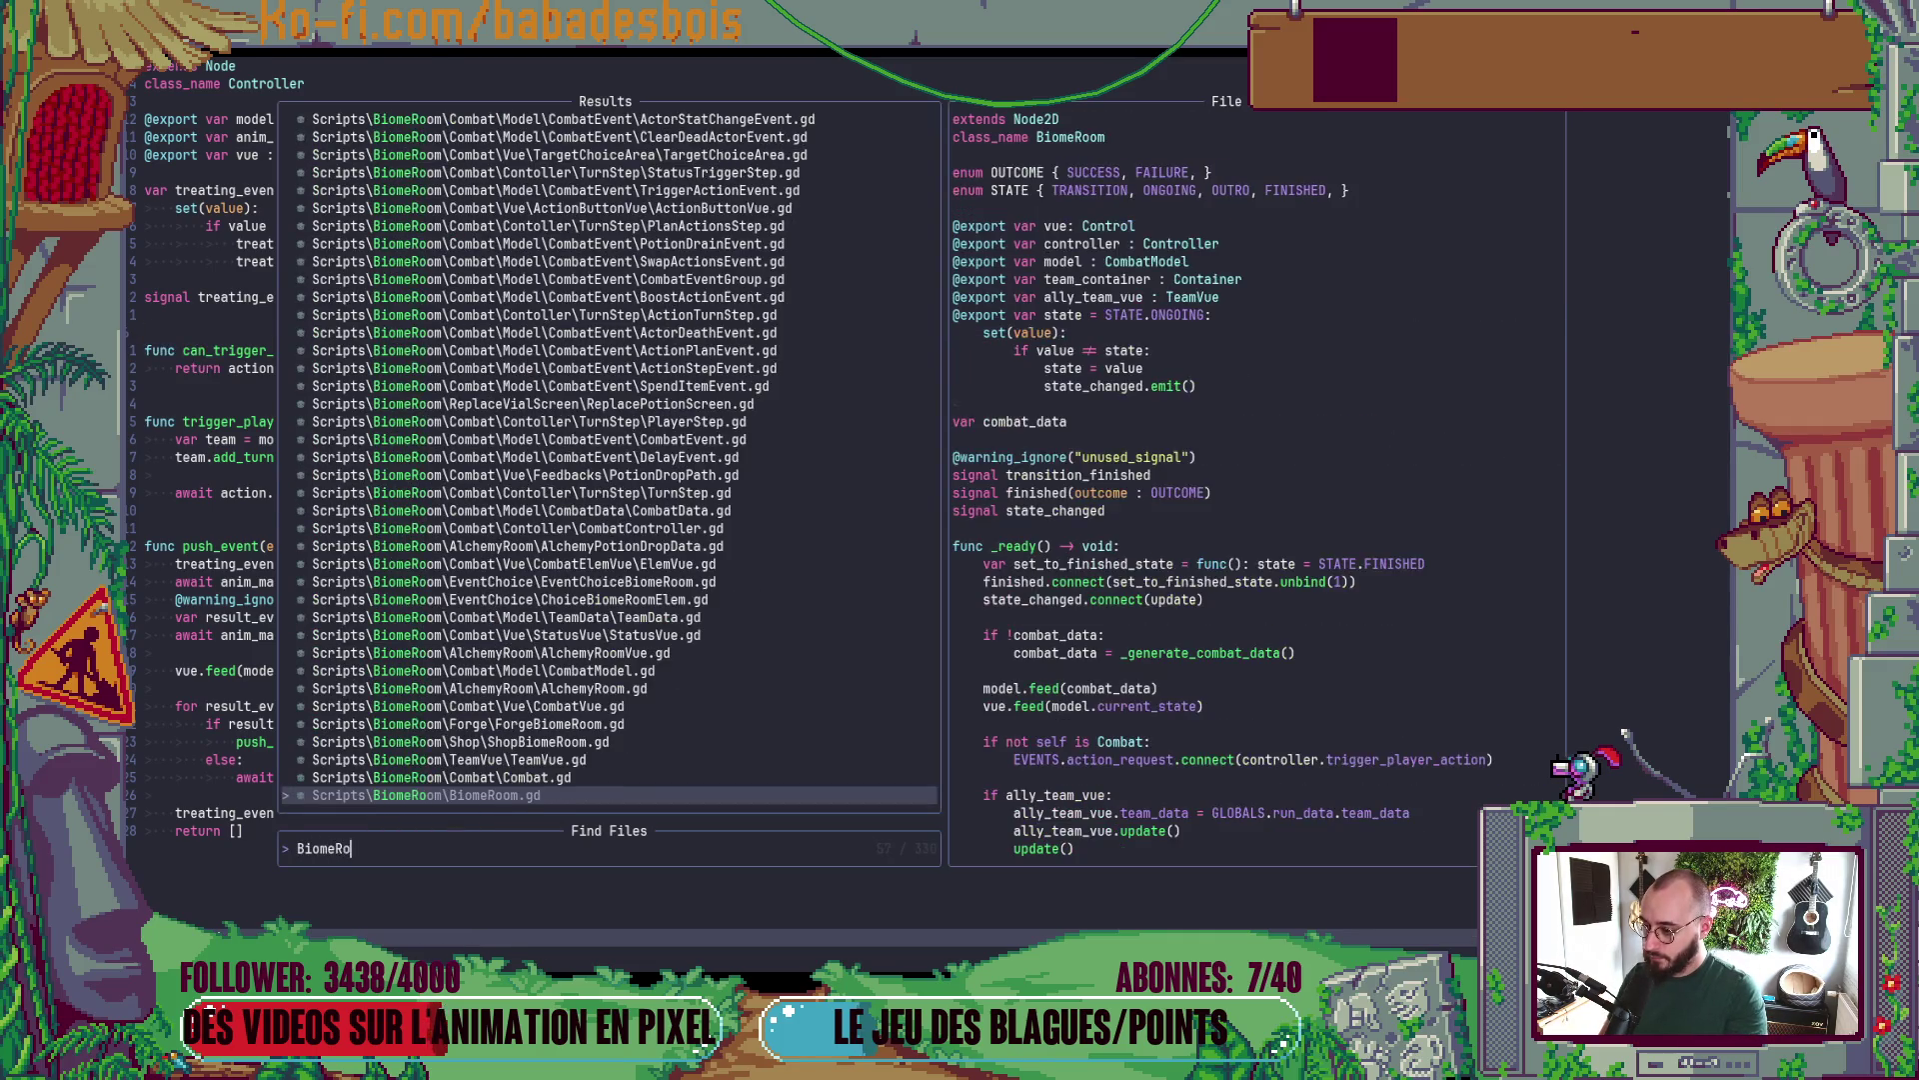
key(Return)
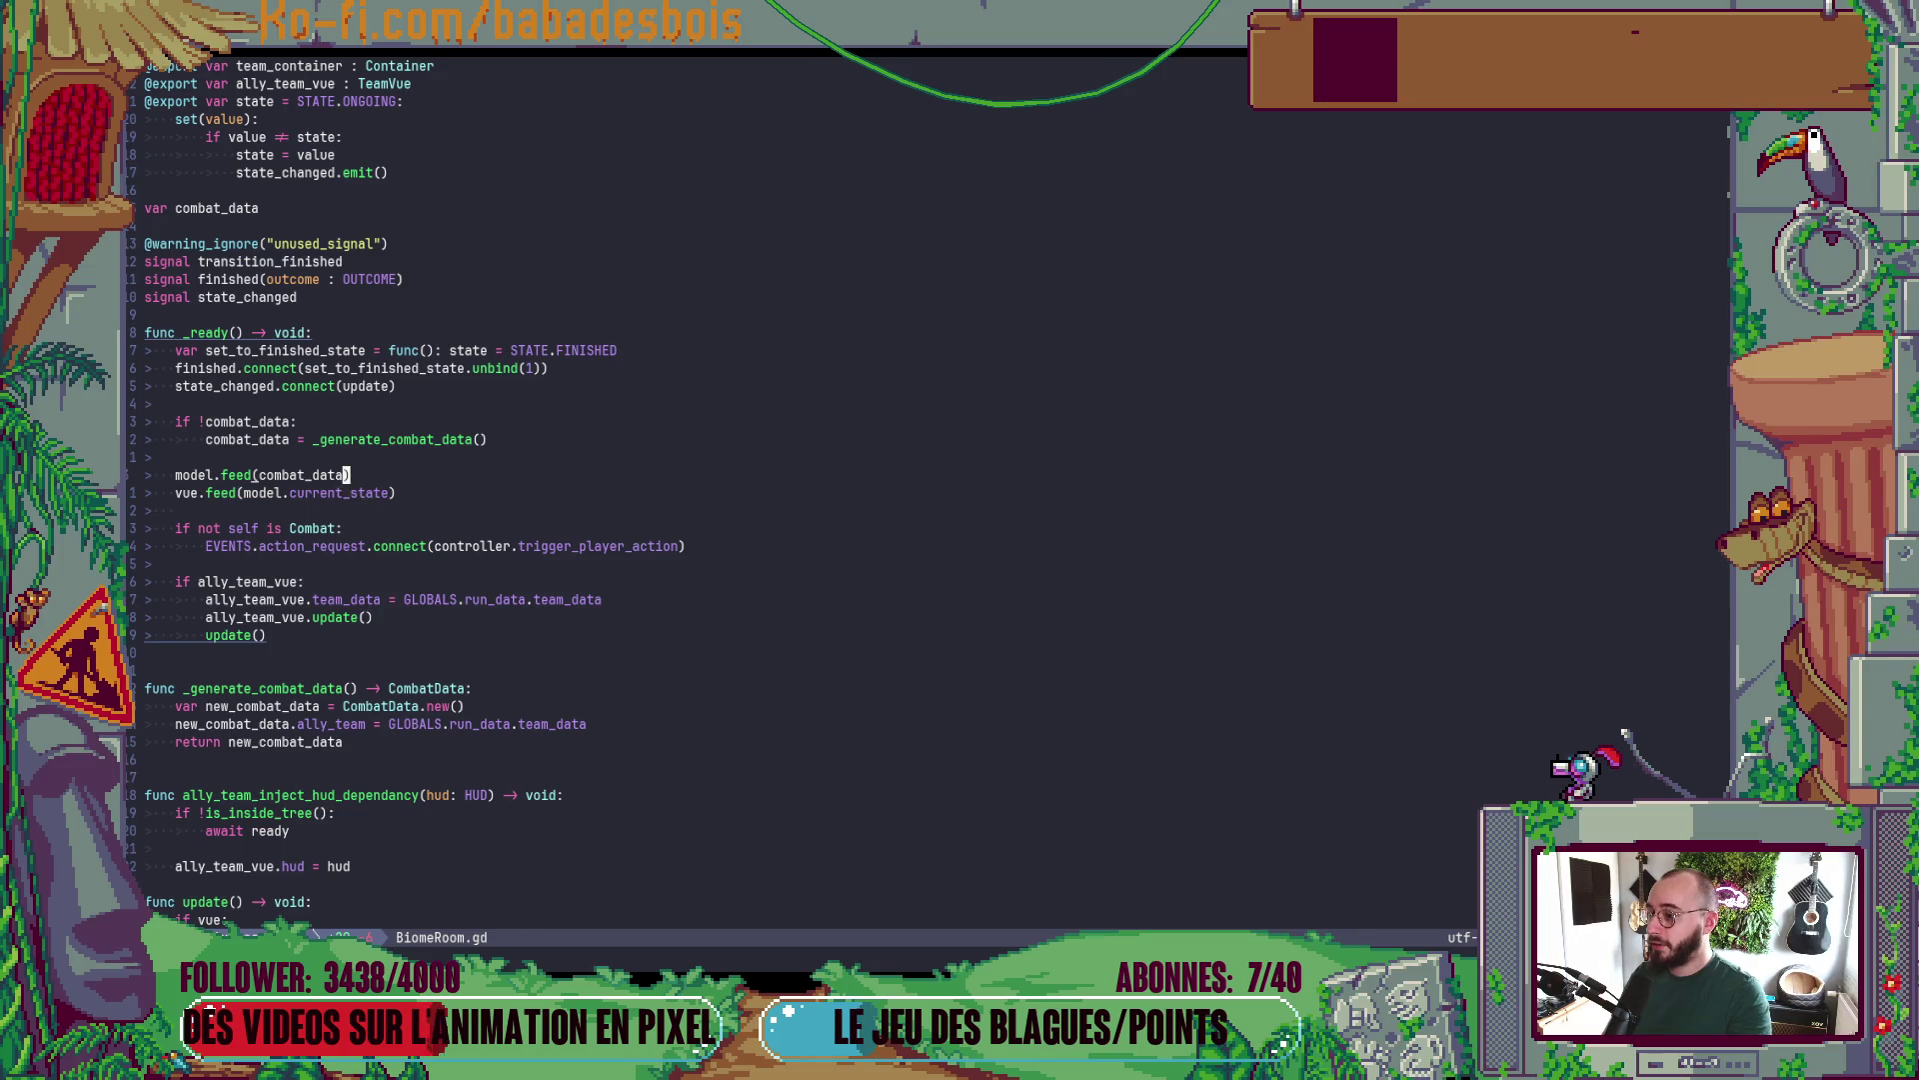
- Type the combat_data variable as CombatData and save BiomeRoom.gd
click(255, 208)
text(A)
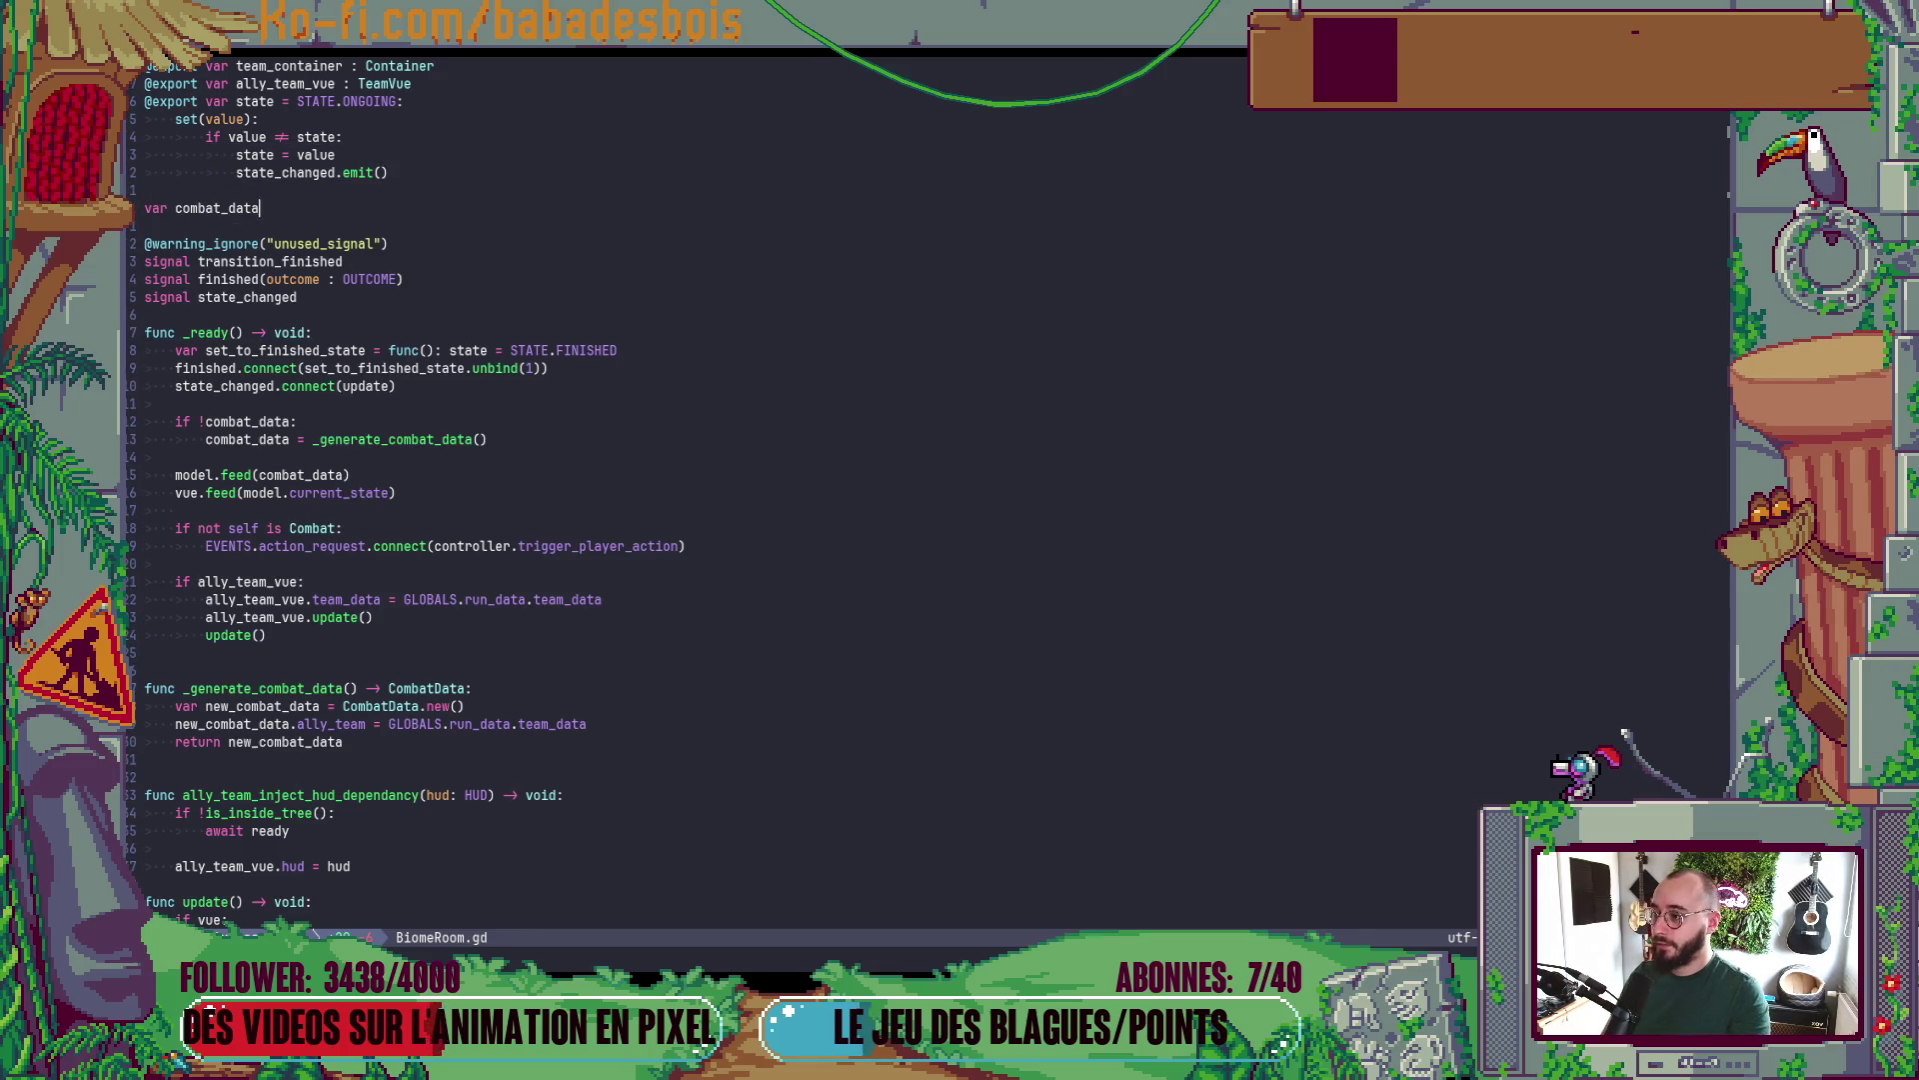
text( : COnm)
key(BackSpace)
key(BackSpace)
key(BackSpace)
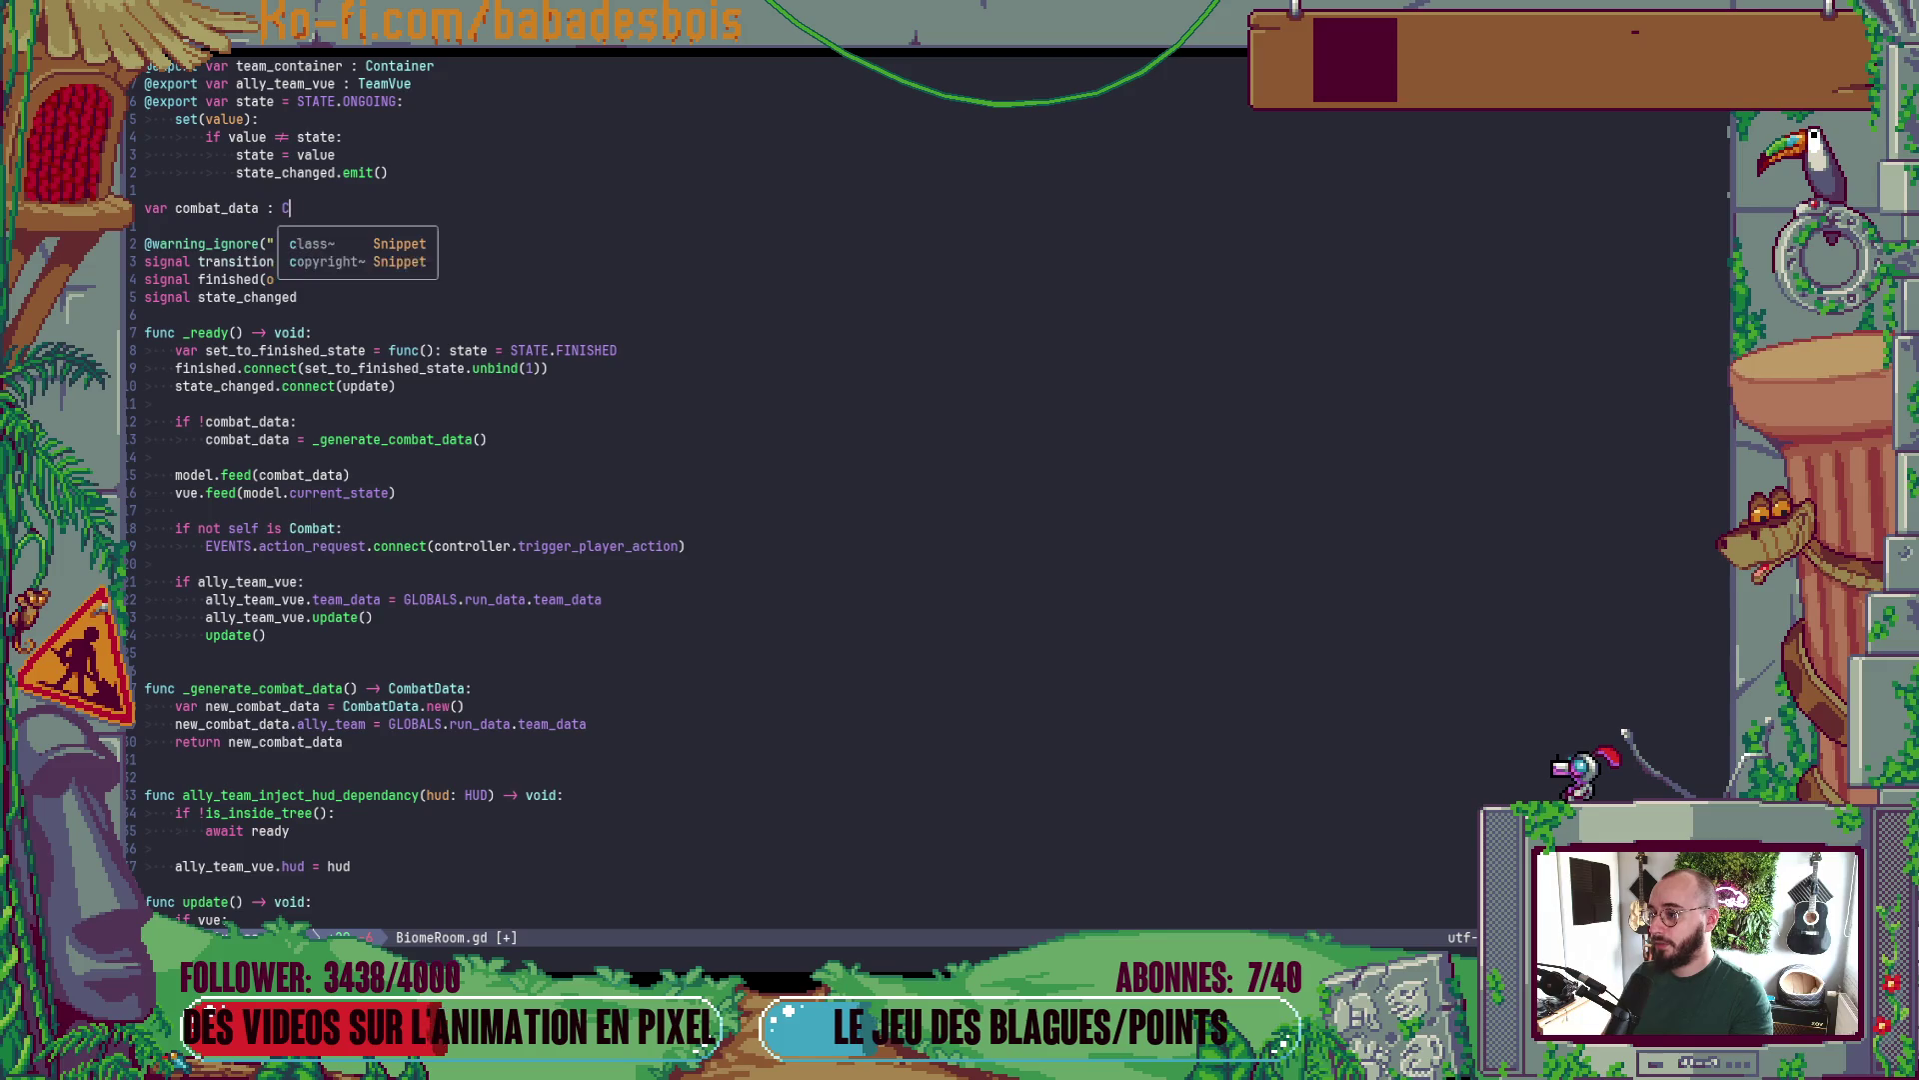
text(ombatData)
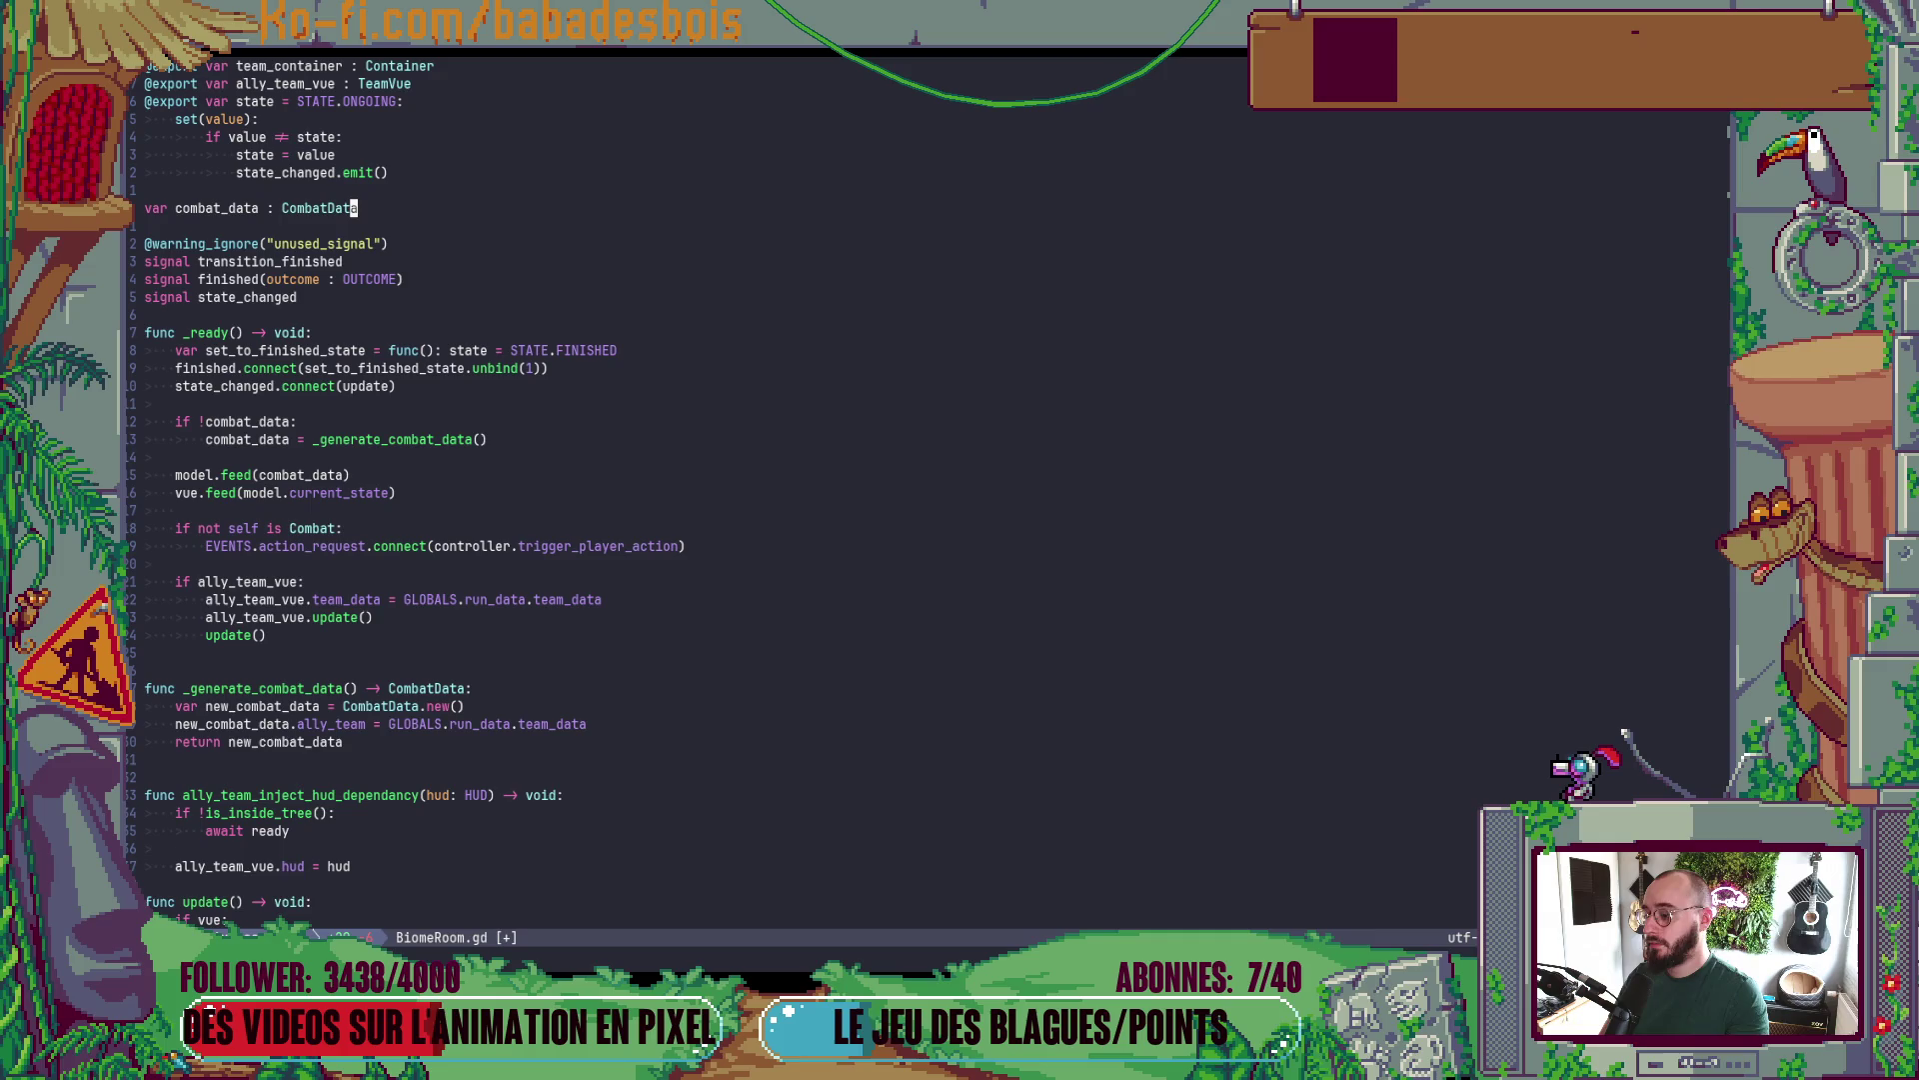
key(Escape)
text(:w)
key(Return)
- Launch the game in Godot to test, close it, and return to Neovim
key(alt+Tab)
key(F5)
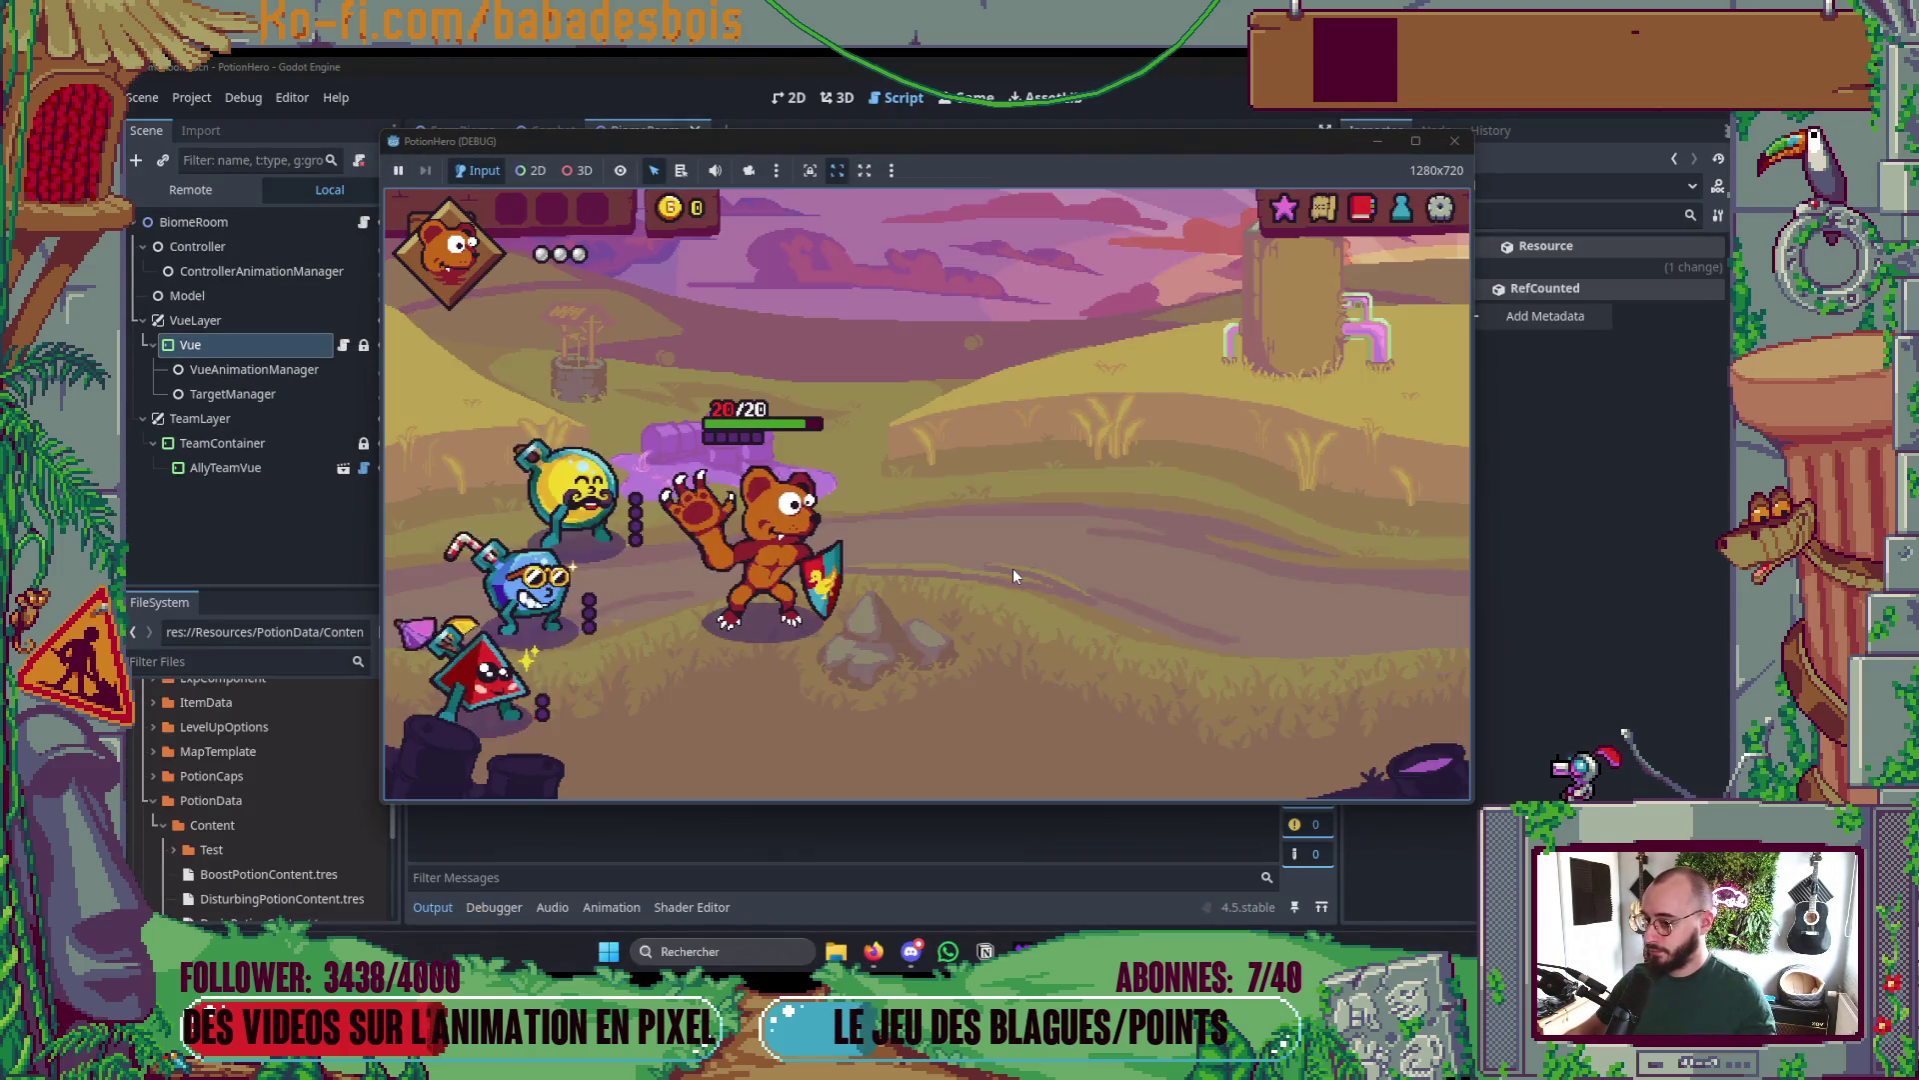
click(1455, 141)
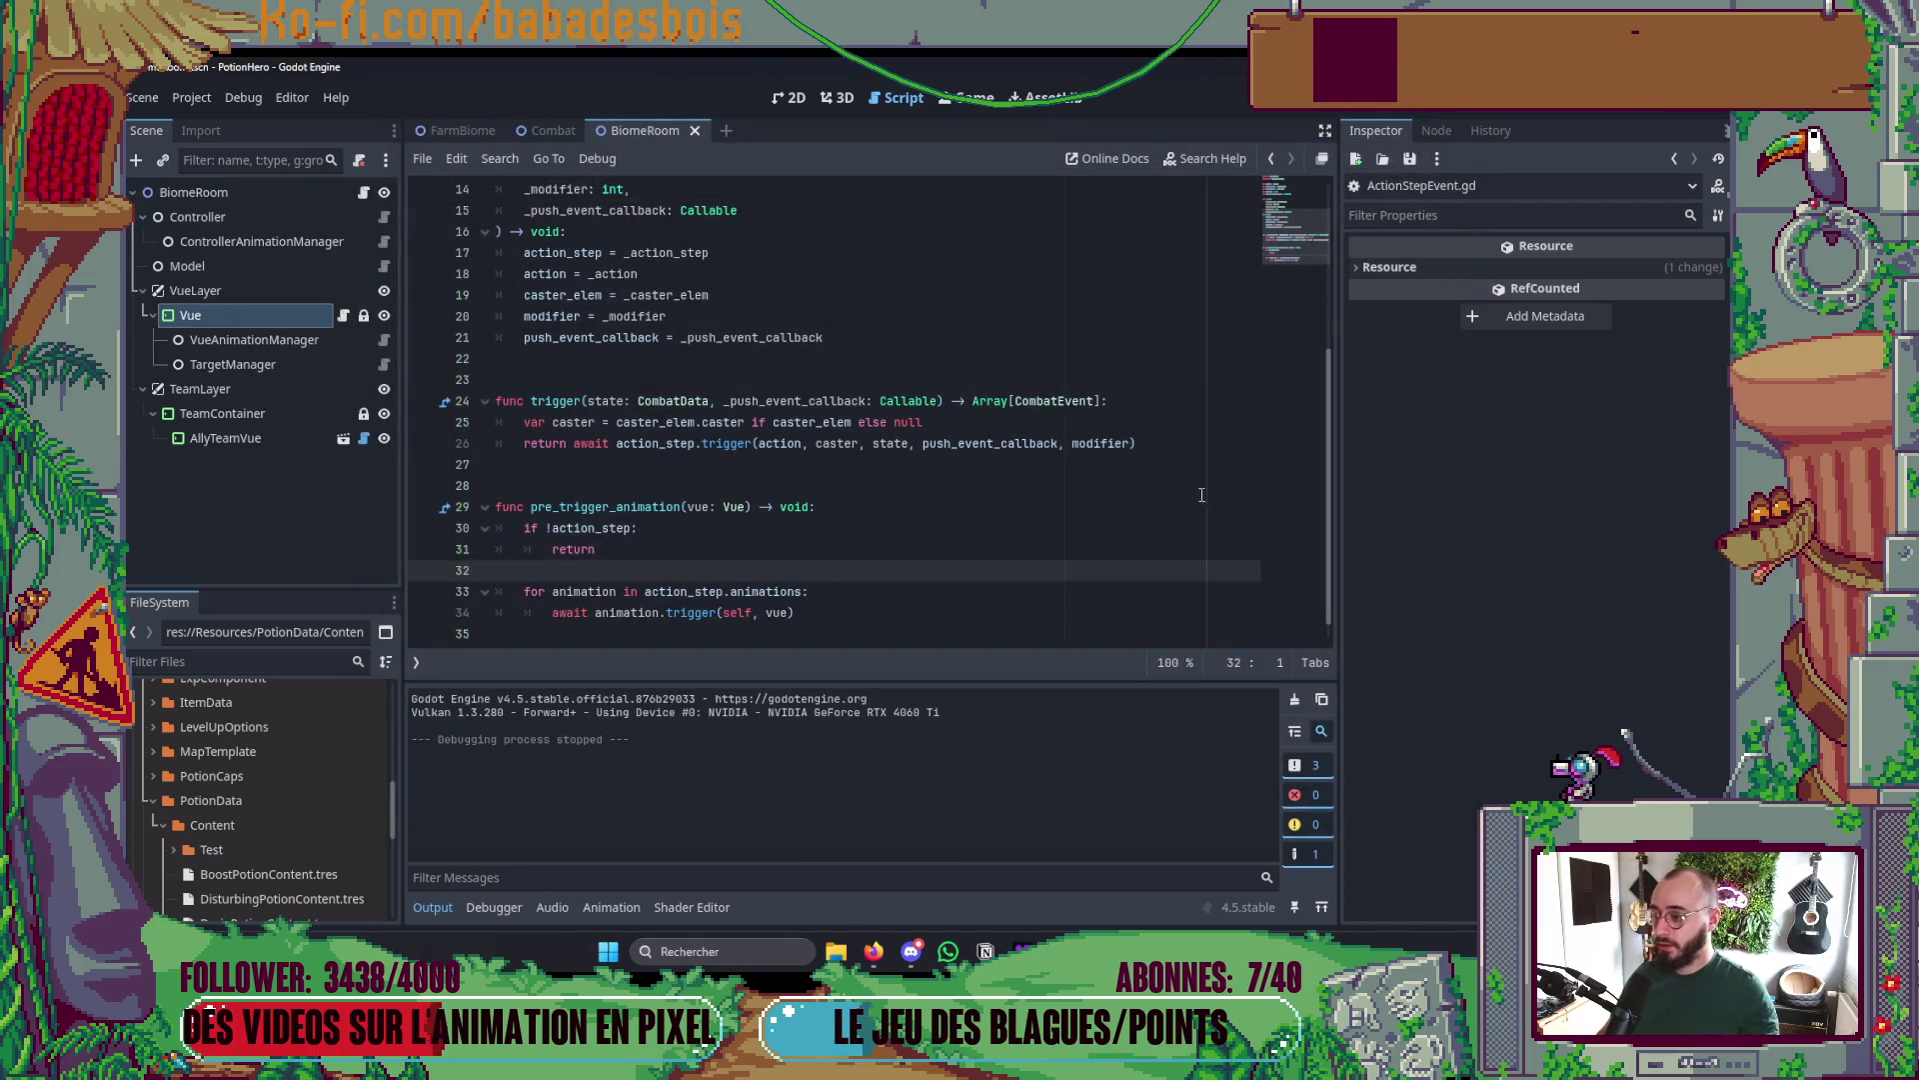
key(alt+Tab)
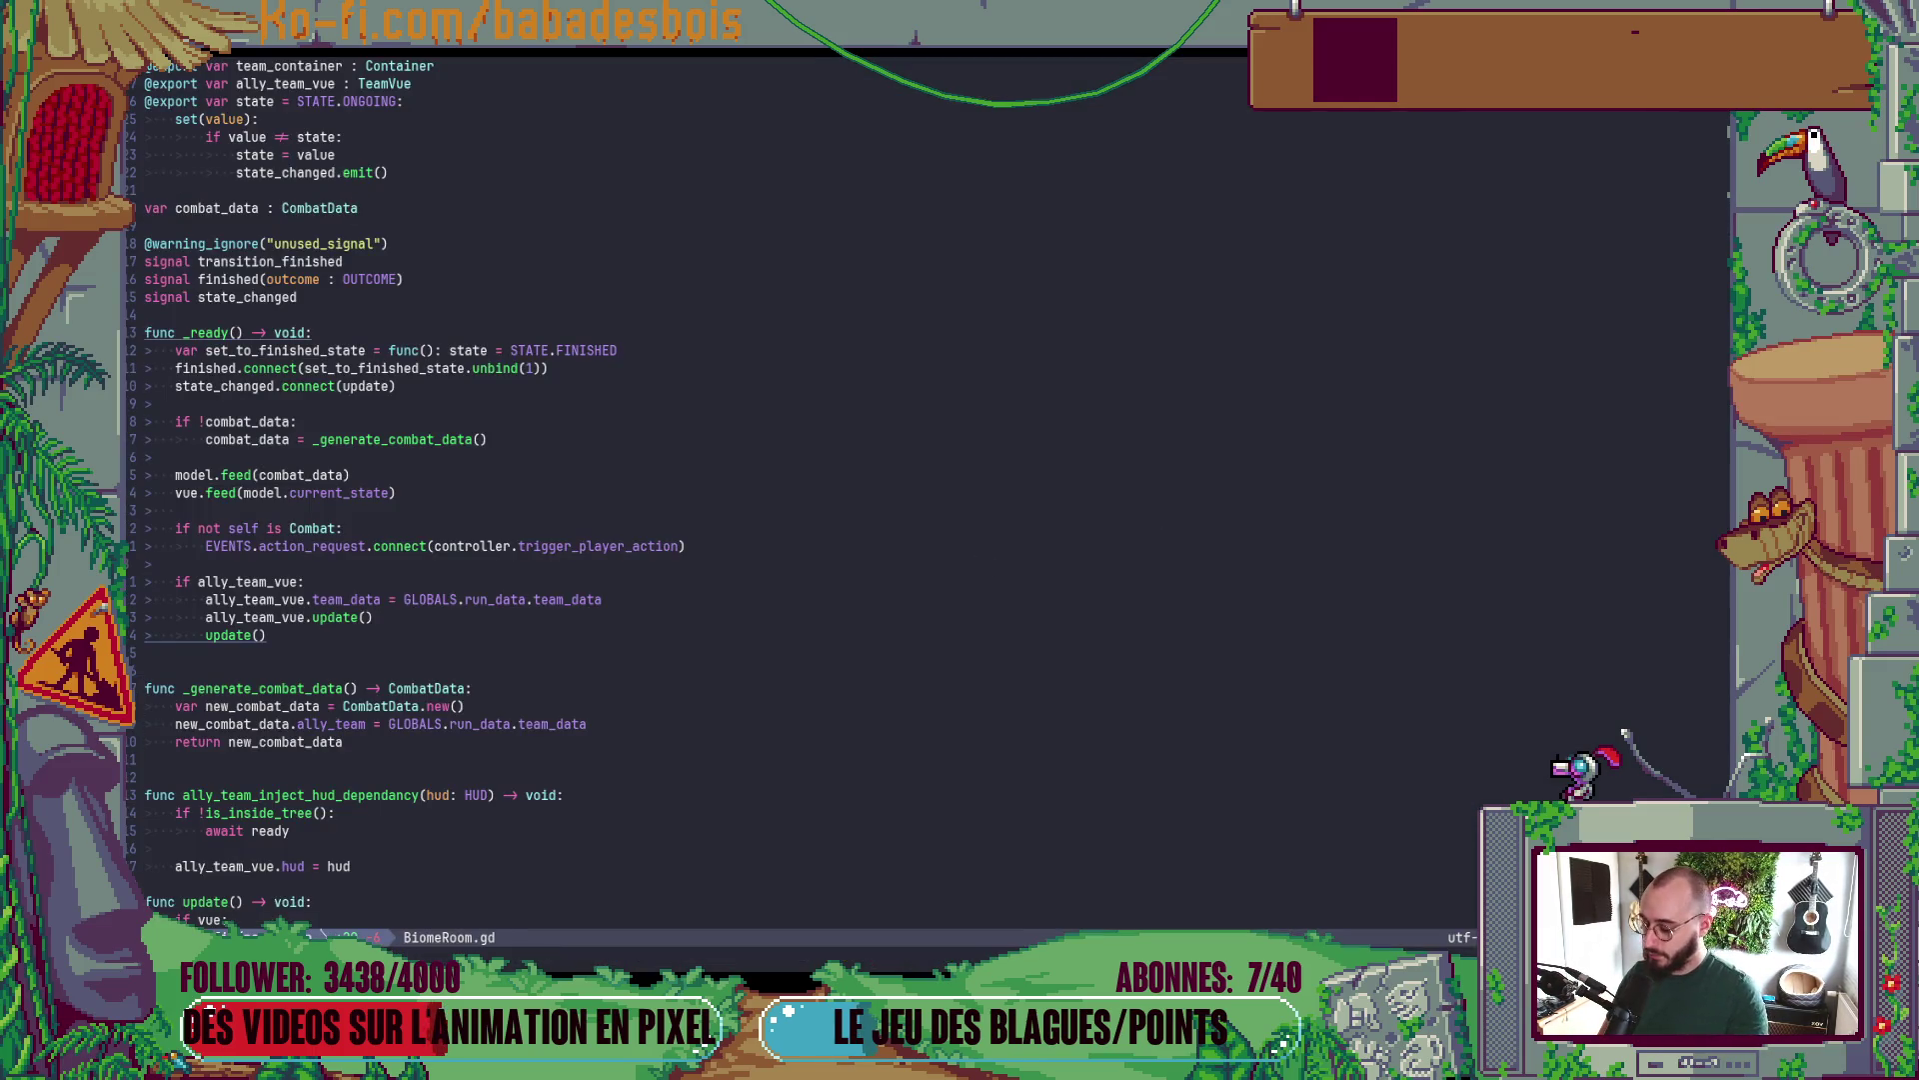
- In a full-screen terminal, run git s and stage Scripts/BiomeRoom/BiomeRoom.gd
key(ctrl+backslash)
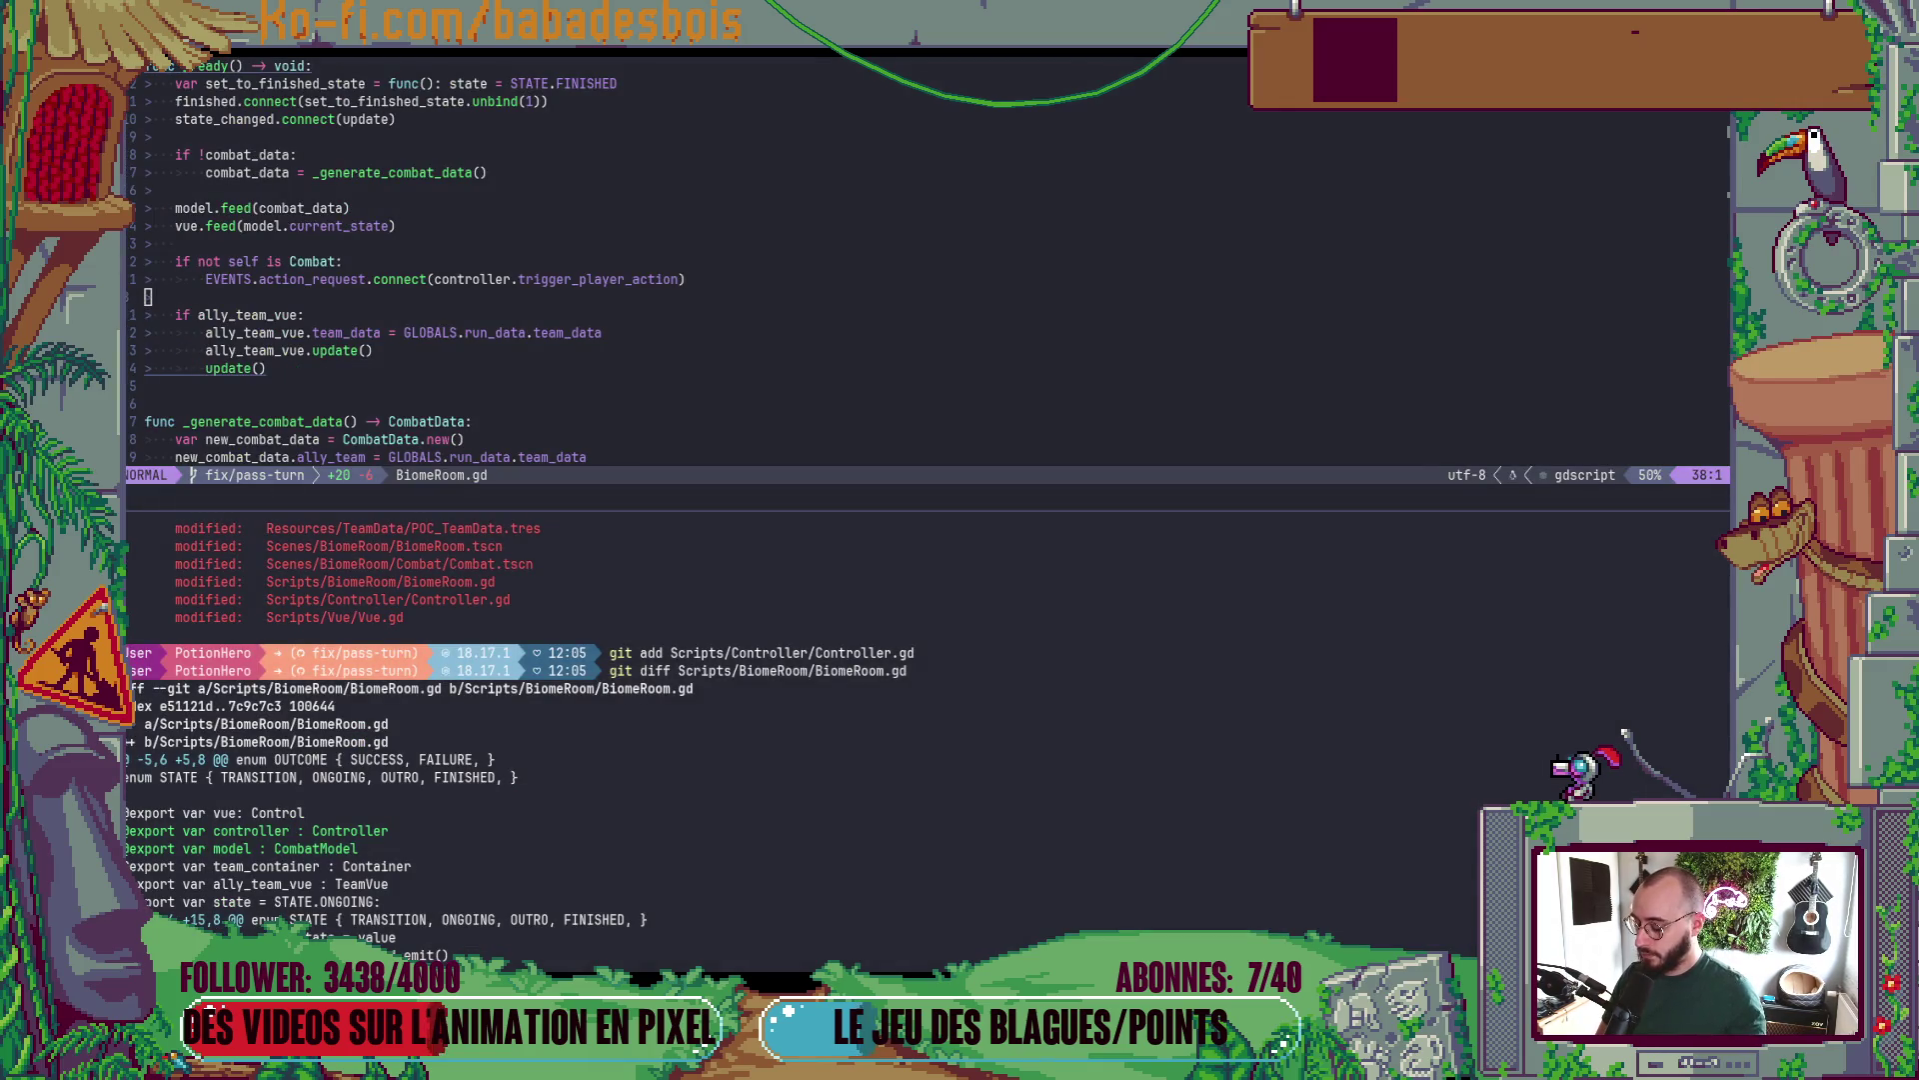
key(ctrl+shift+z)
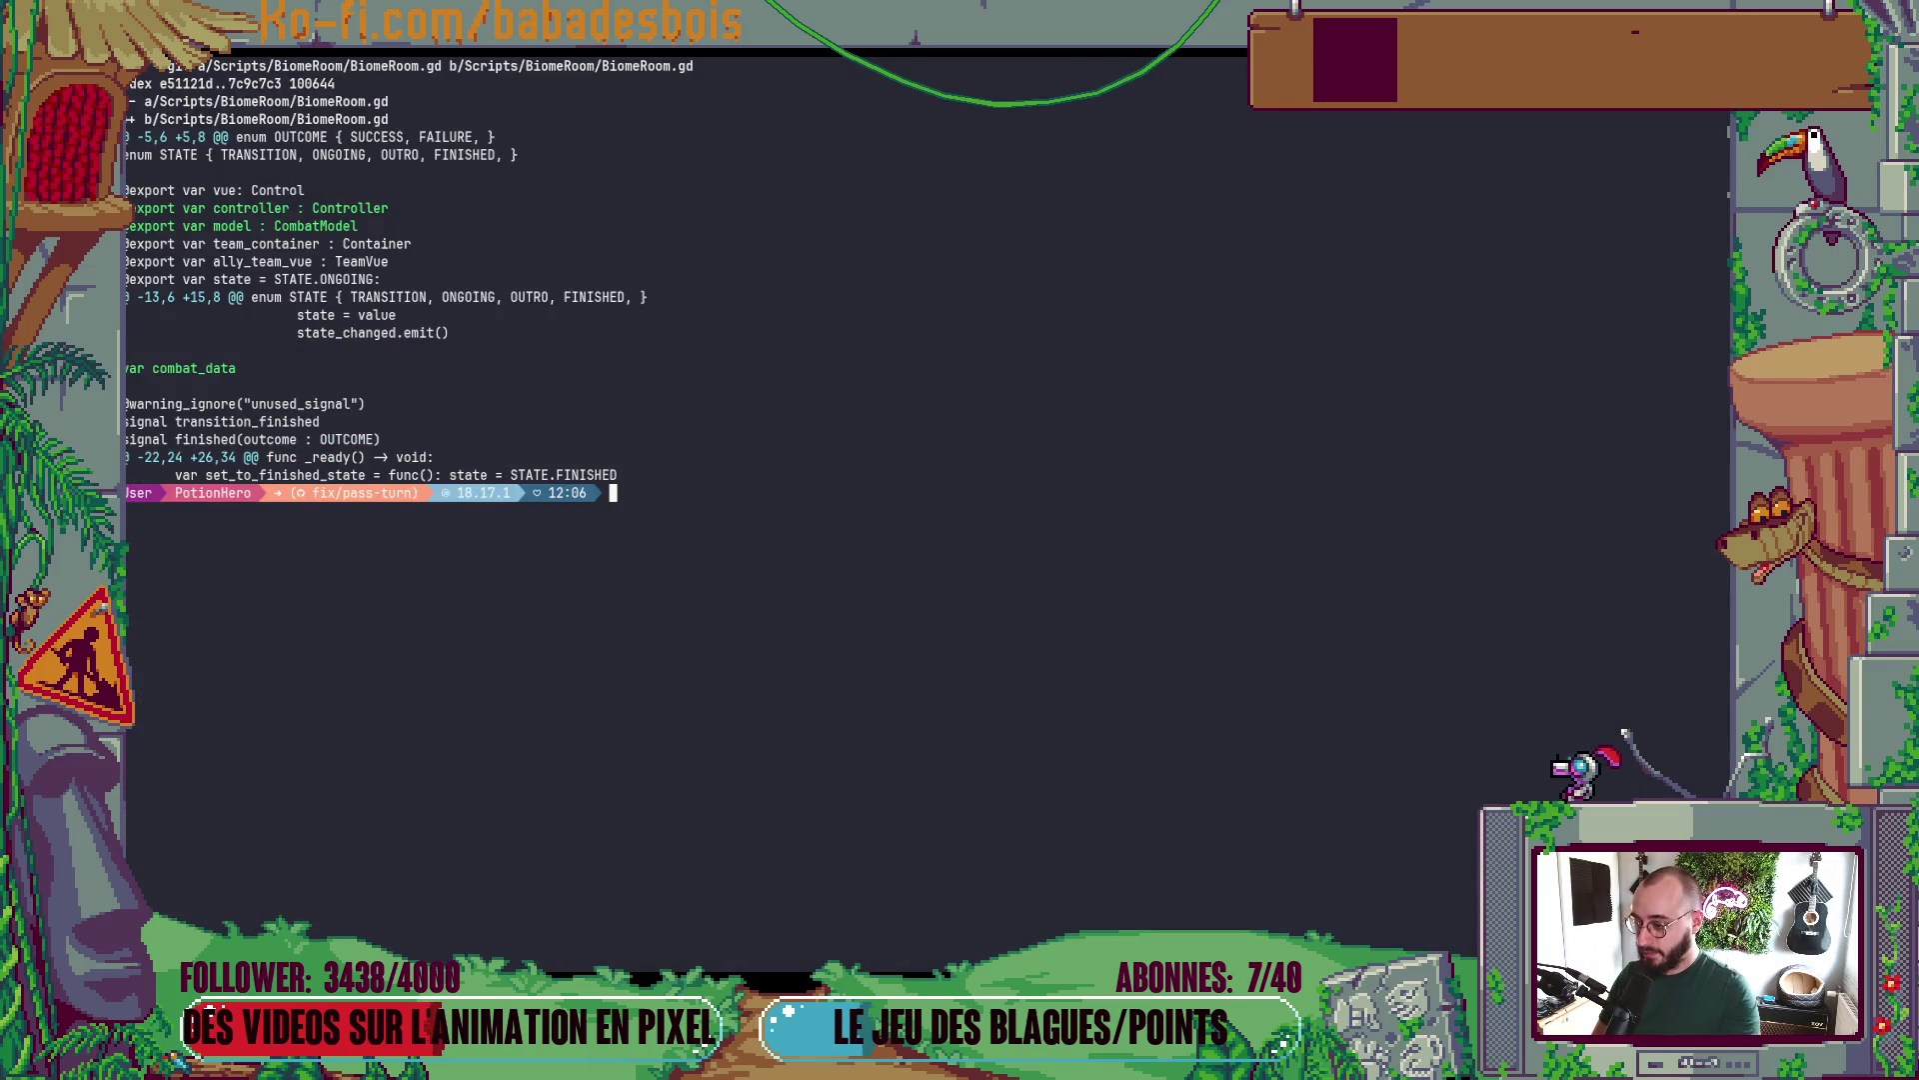
text(git s)
key(Return)
text(git add)
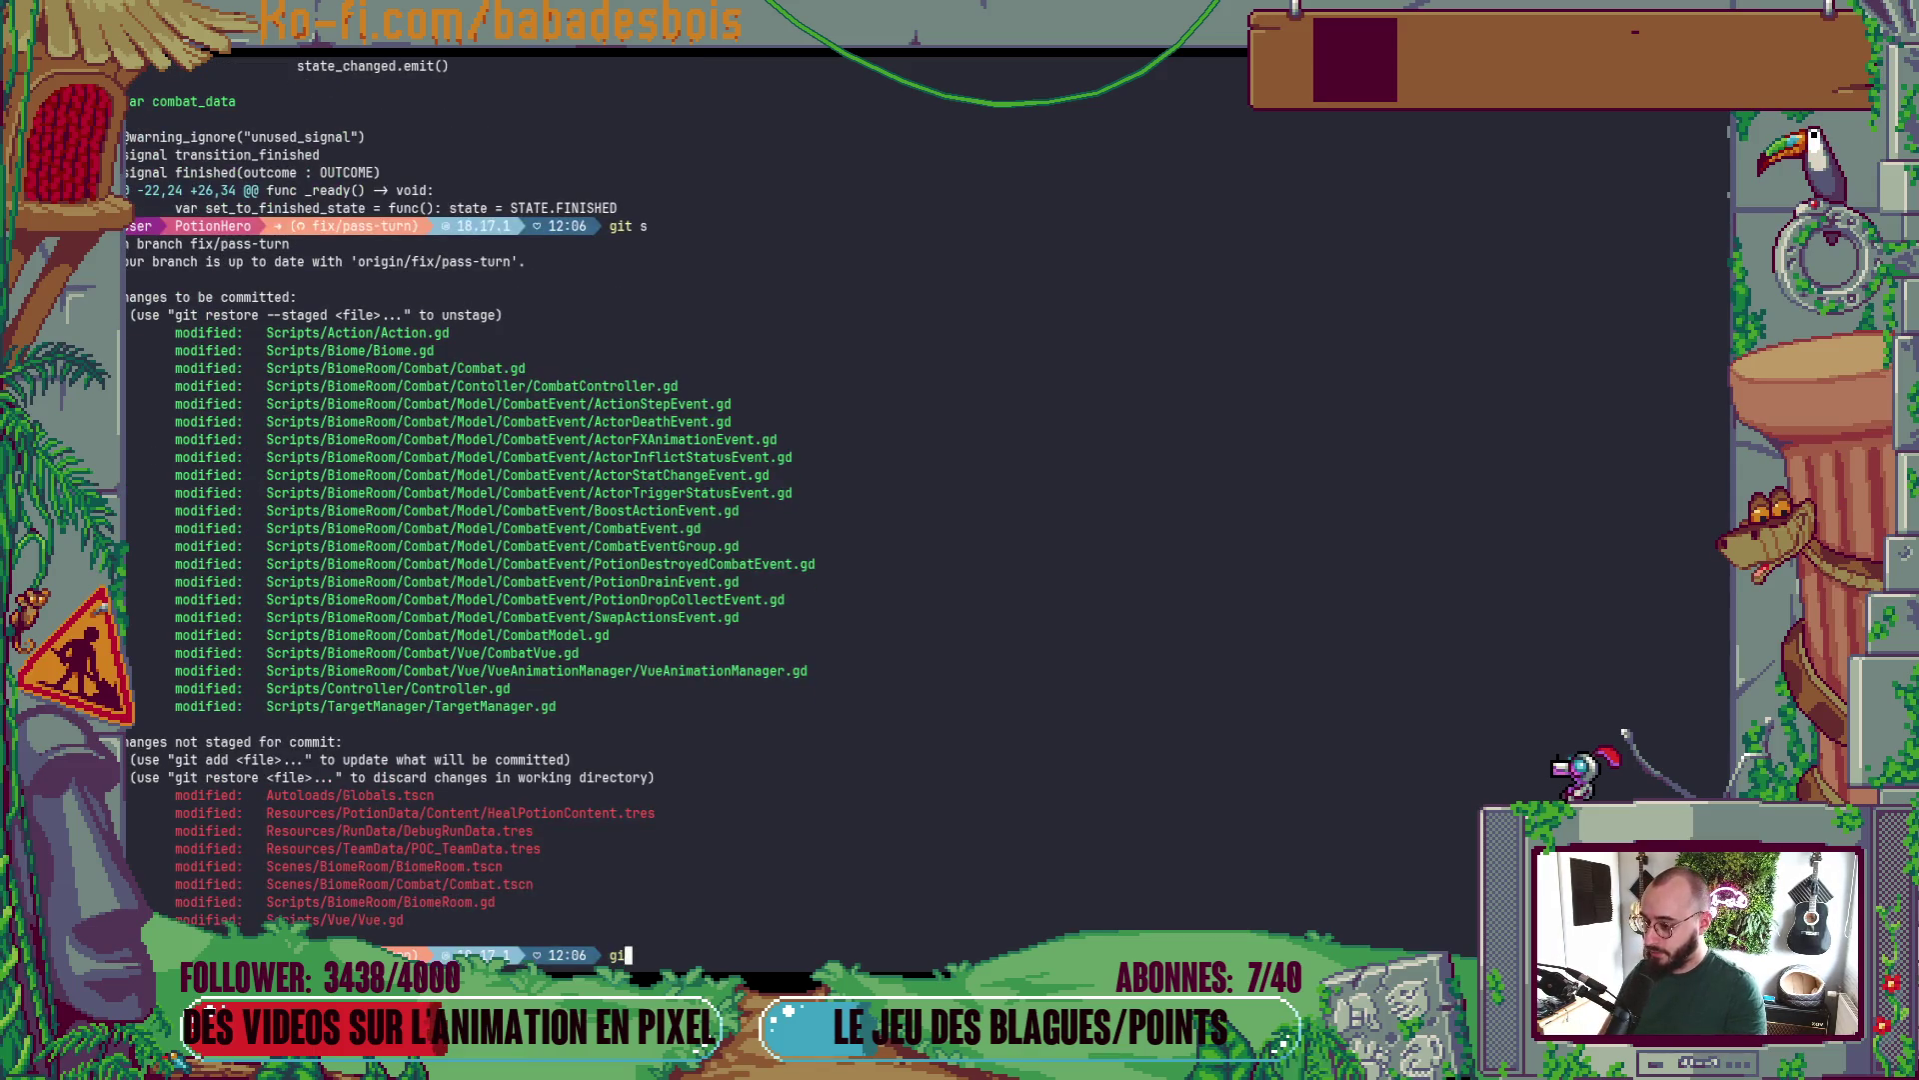
double_click(480, 901)
middle_click(480, 902)
key(Return)
- Type the git diff command for Scripts/Vue/Vue.gd
text(git )
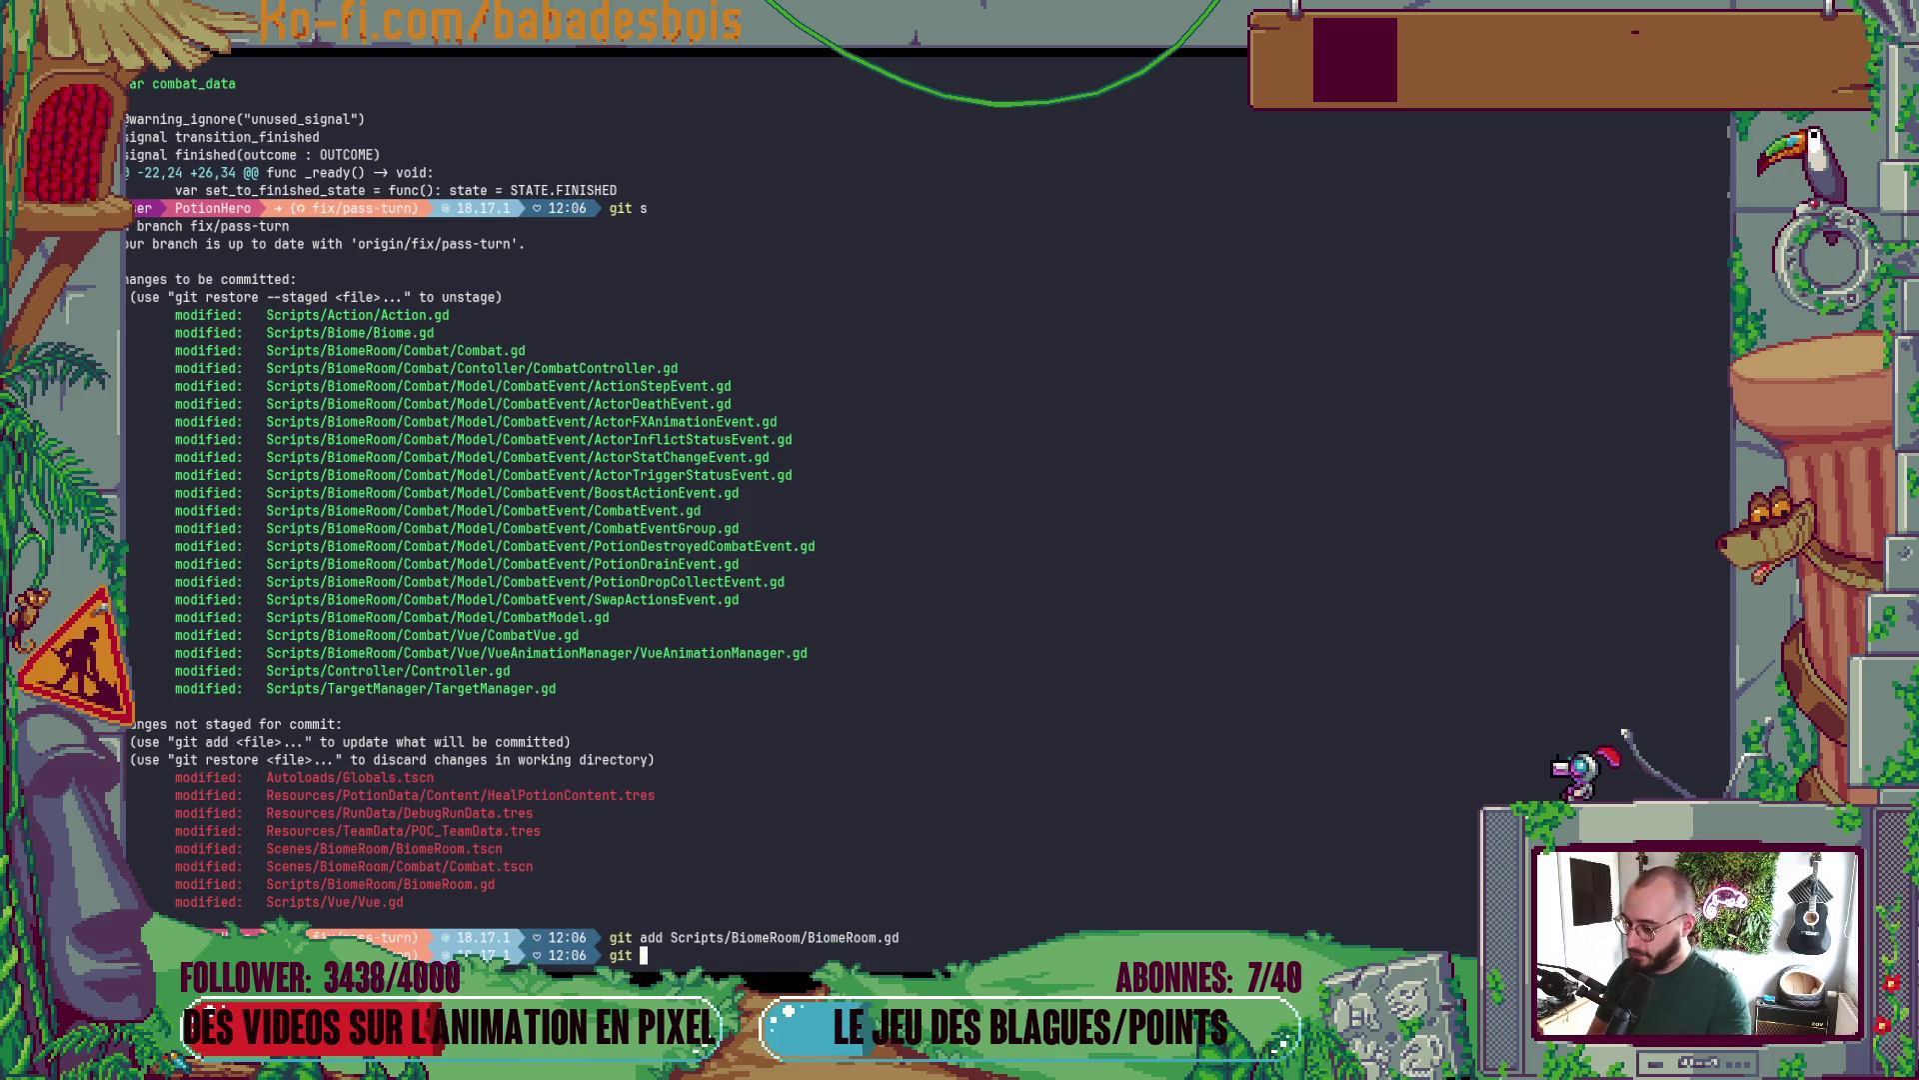
text(diff)
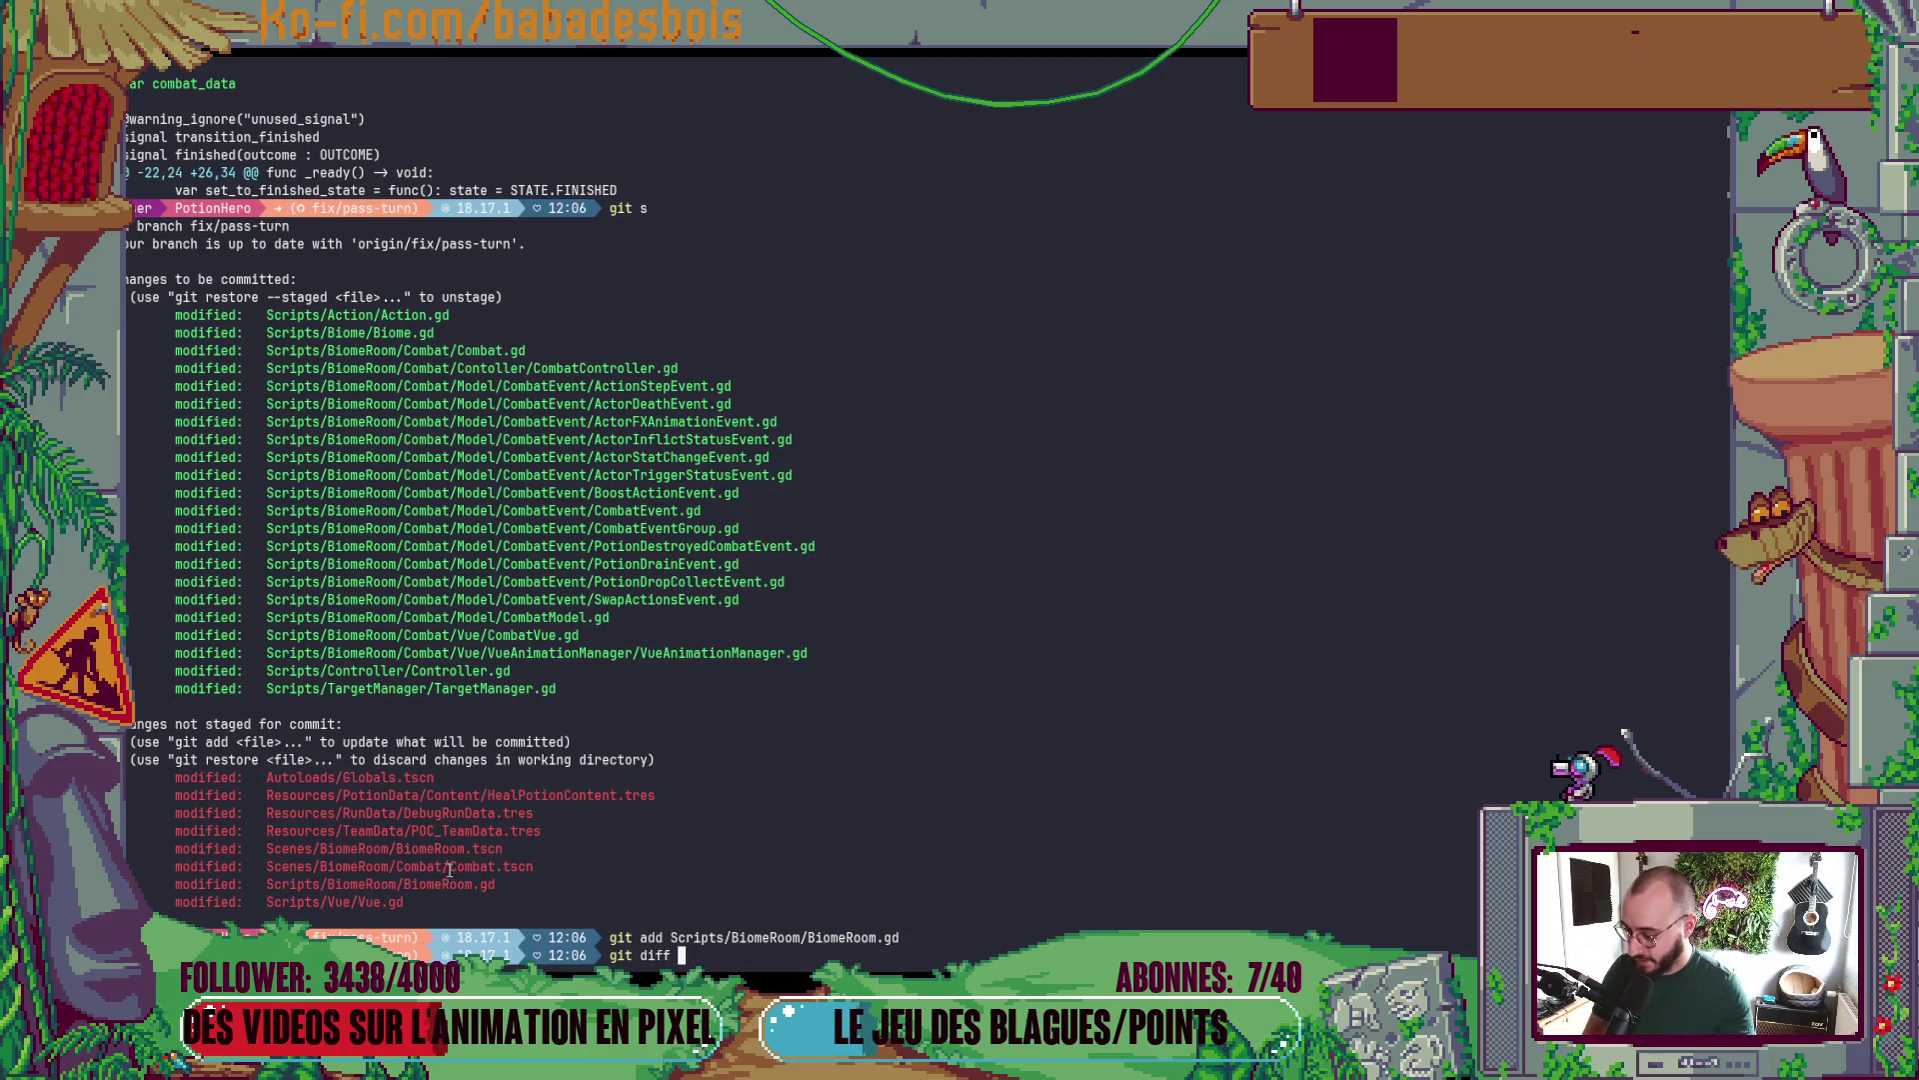
double_click(400, 903)
middle_click(399, 902)
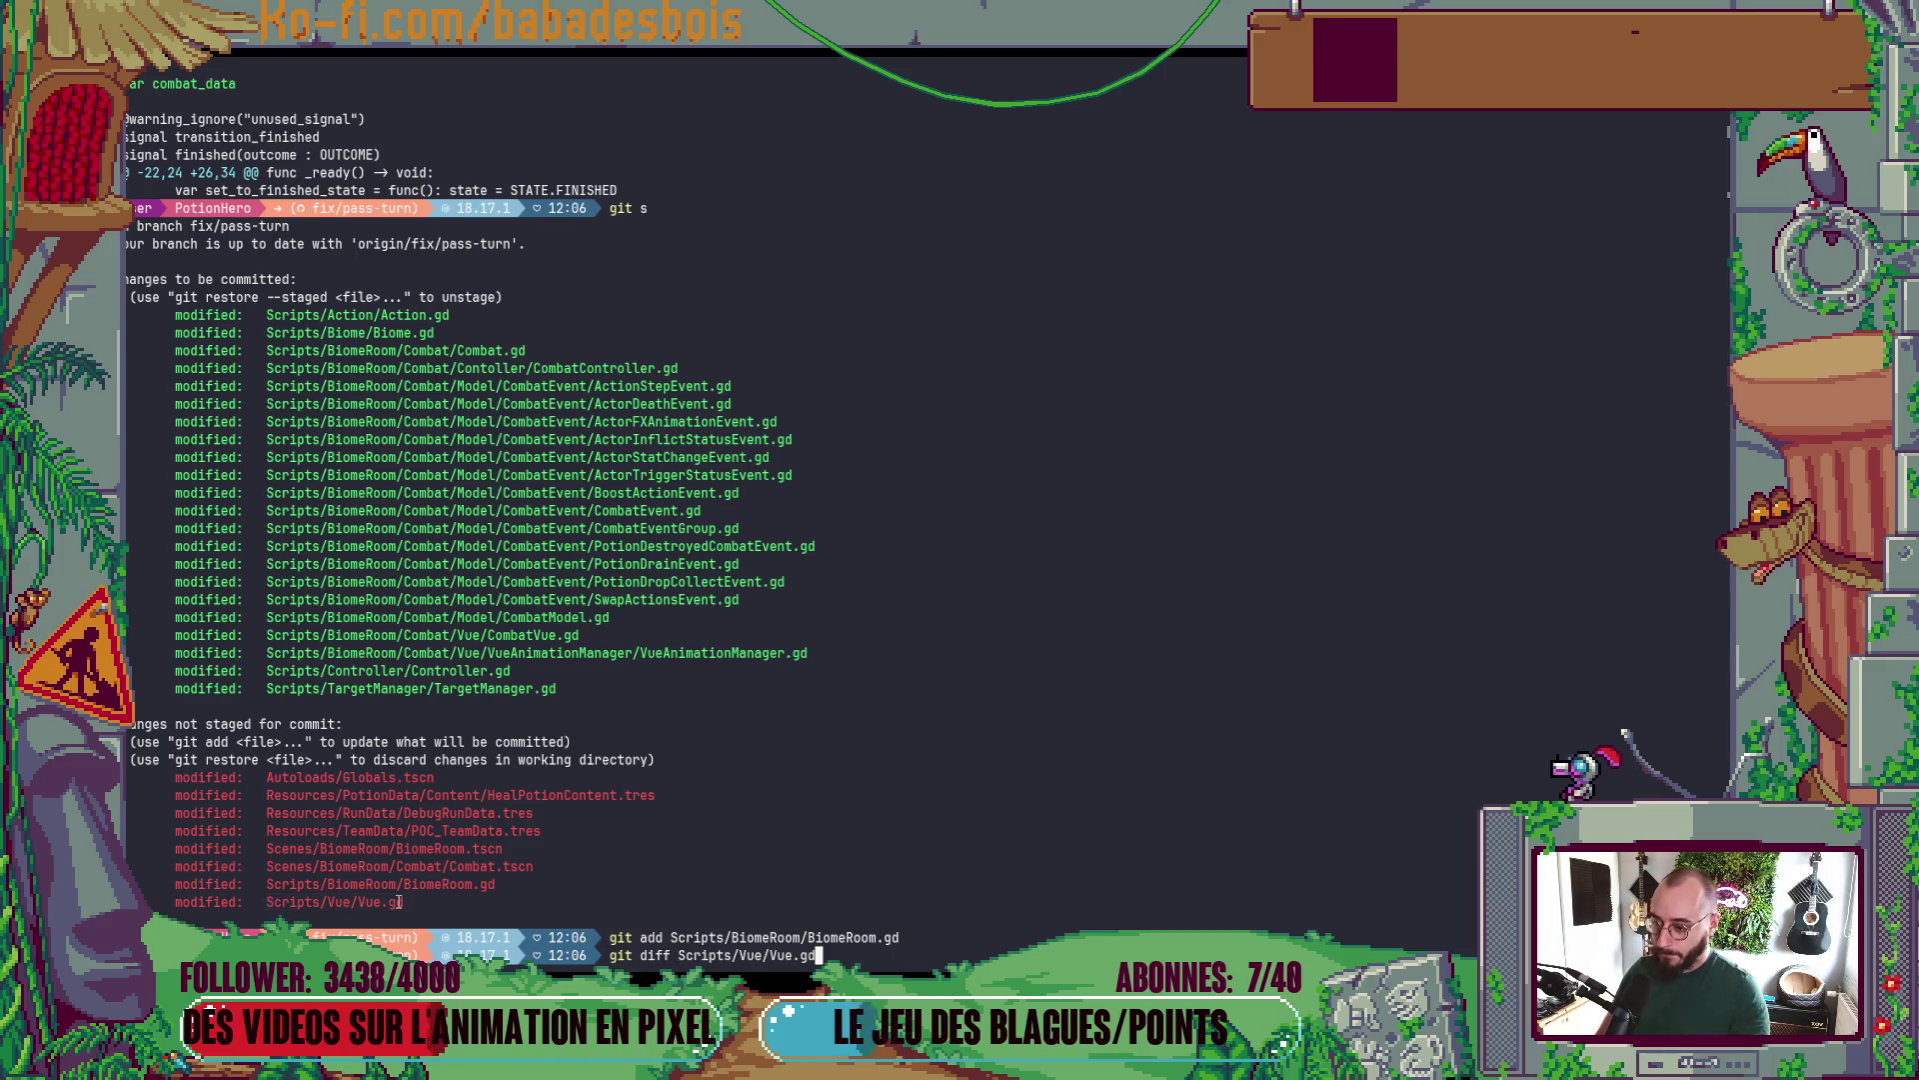
- Run git diff on Scripts/Vue/Vue.gd and review target_manager retyped to Node
key(Return)
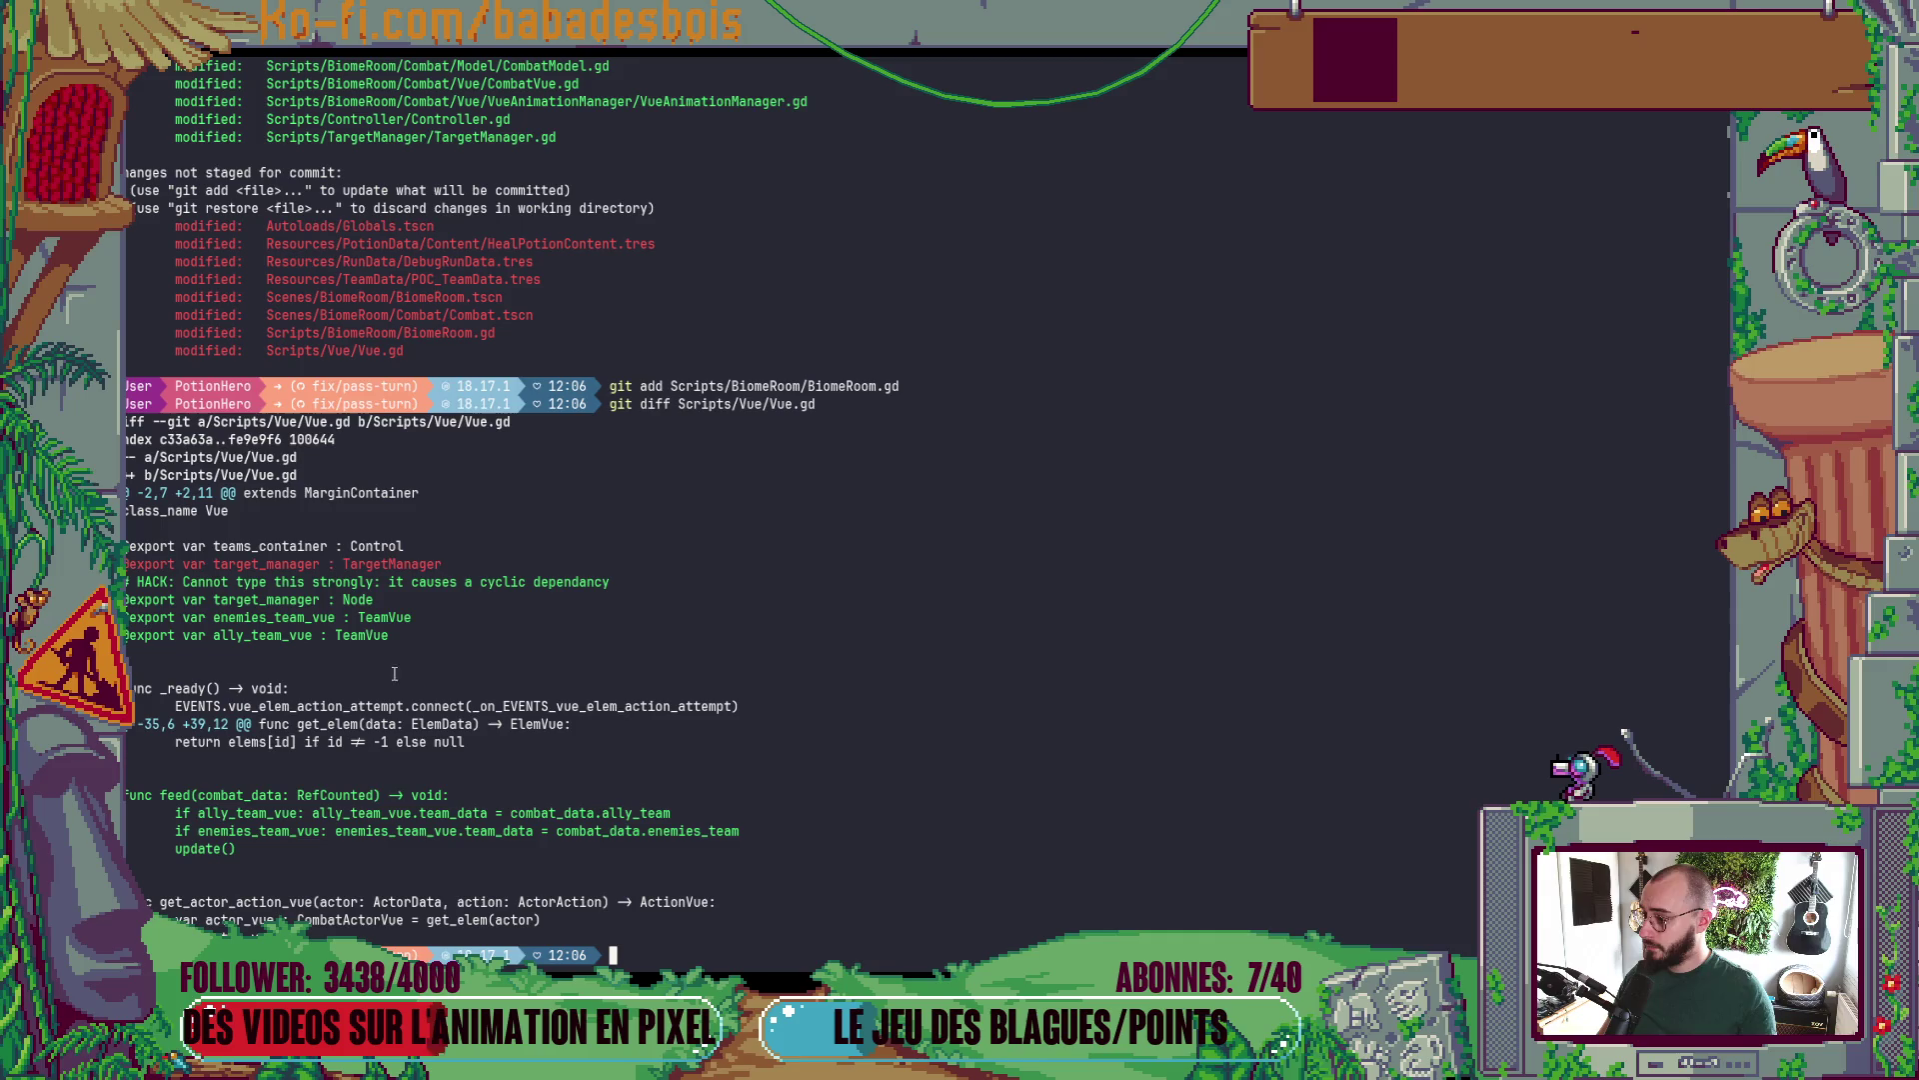
- Open Vue.gd in Neovim through the project file finder
key(alt+Tab)
click(895, 485)
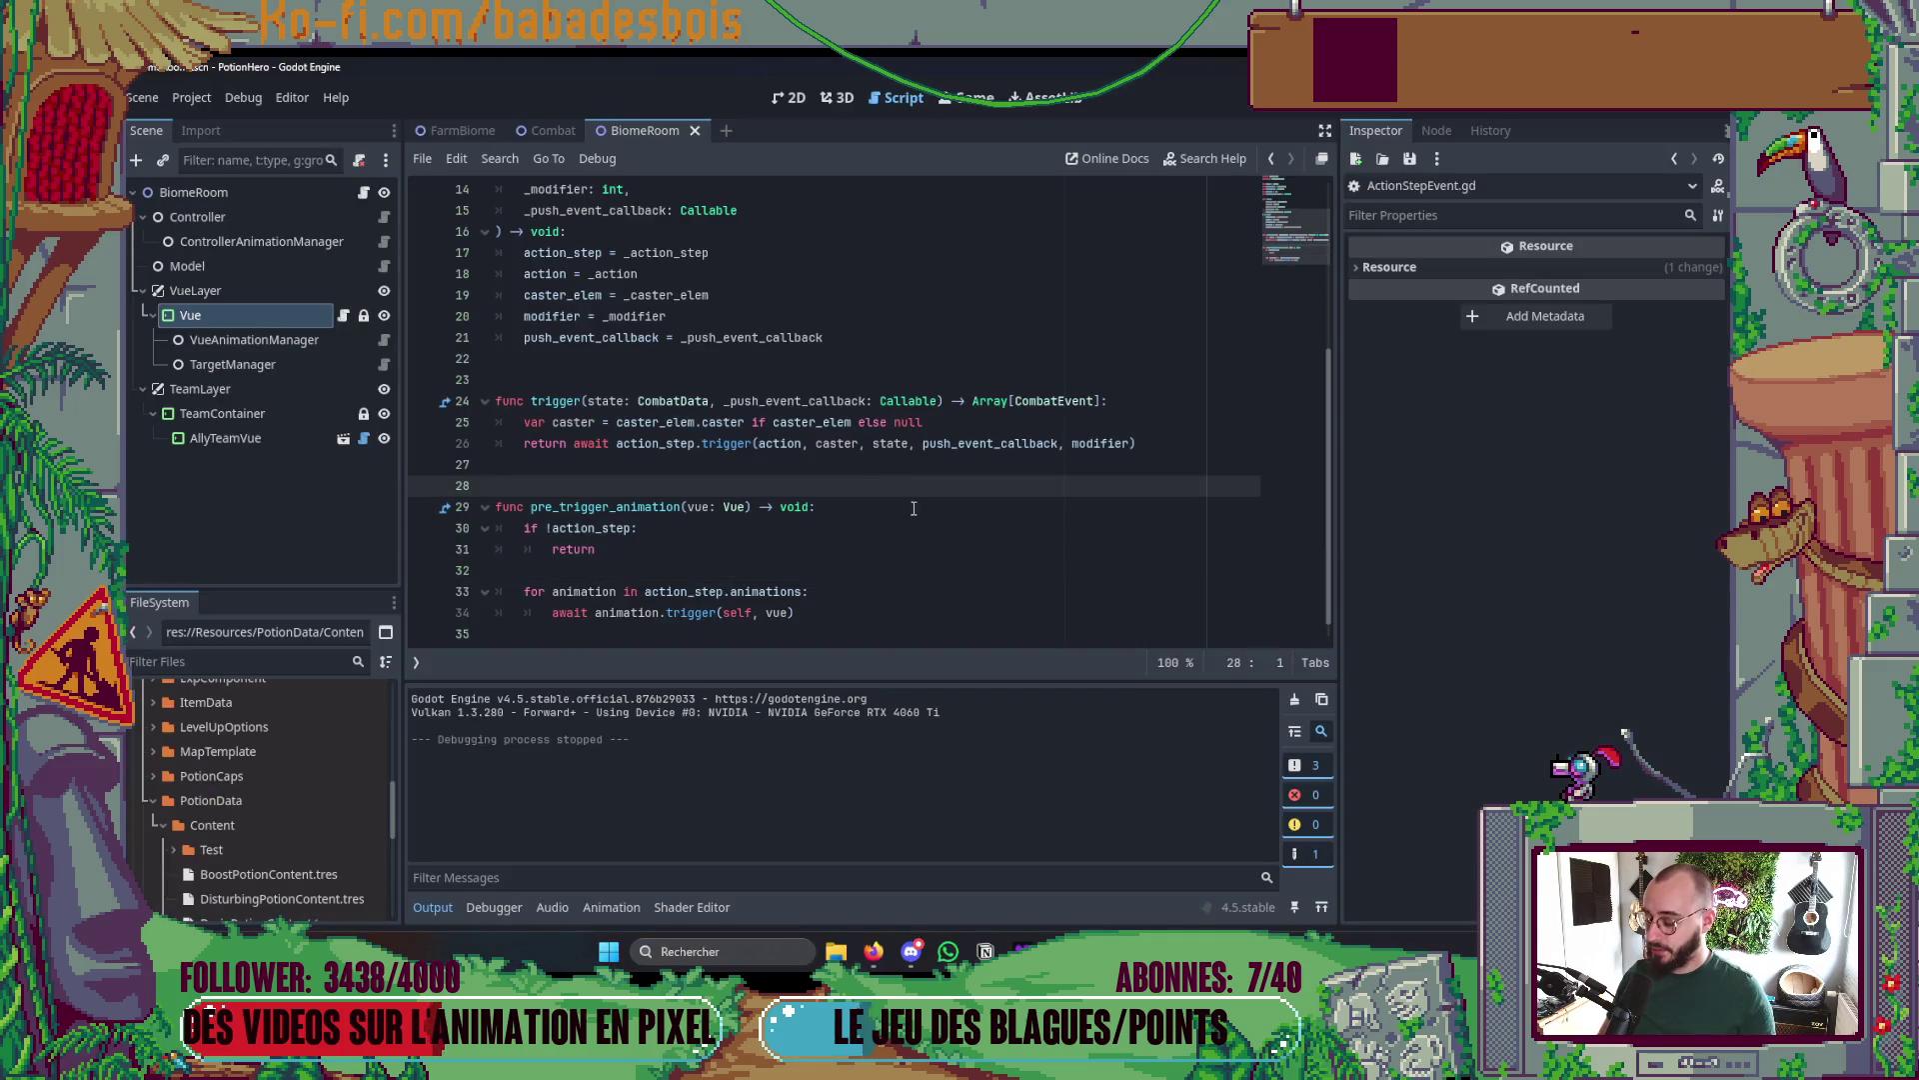
key(alt+Tab)
key(alt+Tab)
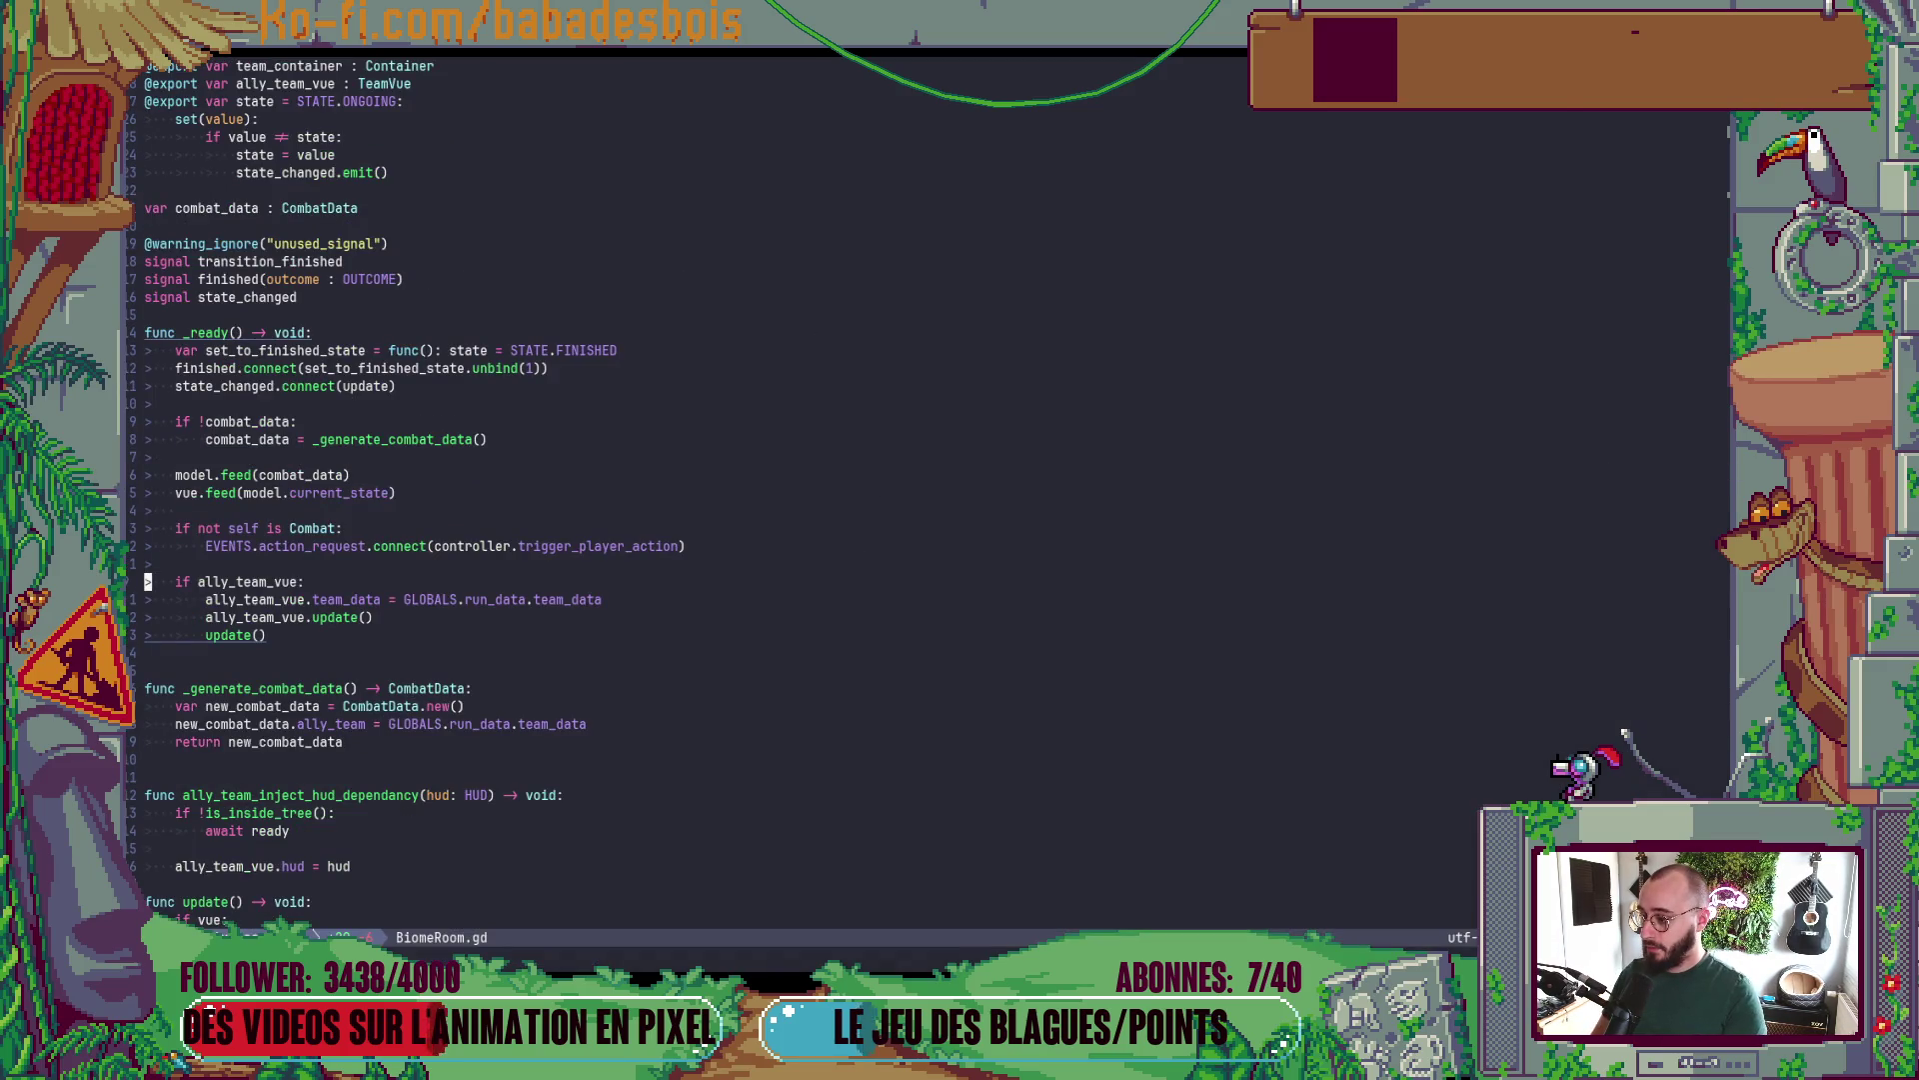
key(space)
text(fVbi)
key(BackSpace)
key(BackSpace)
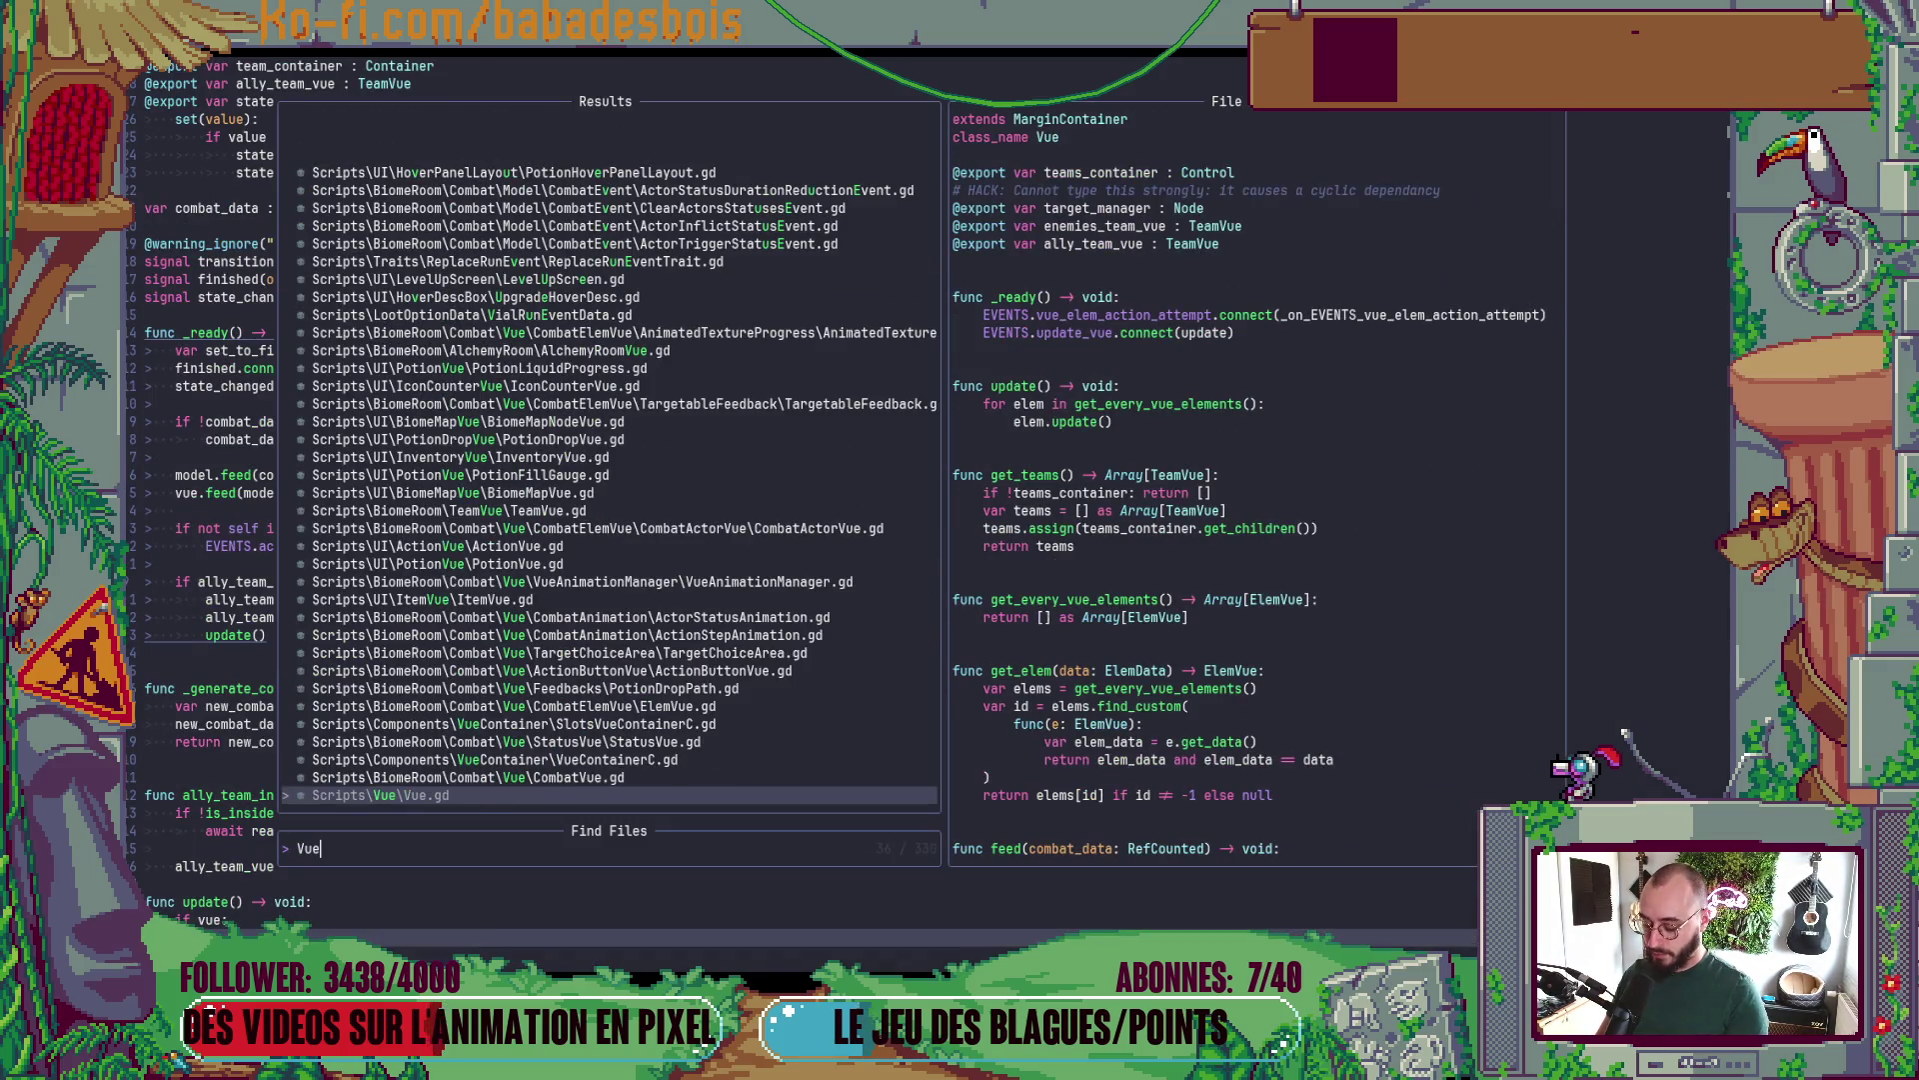
key(Return)
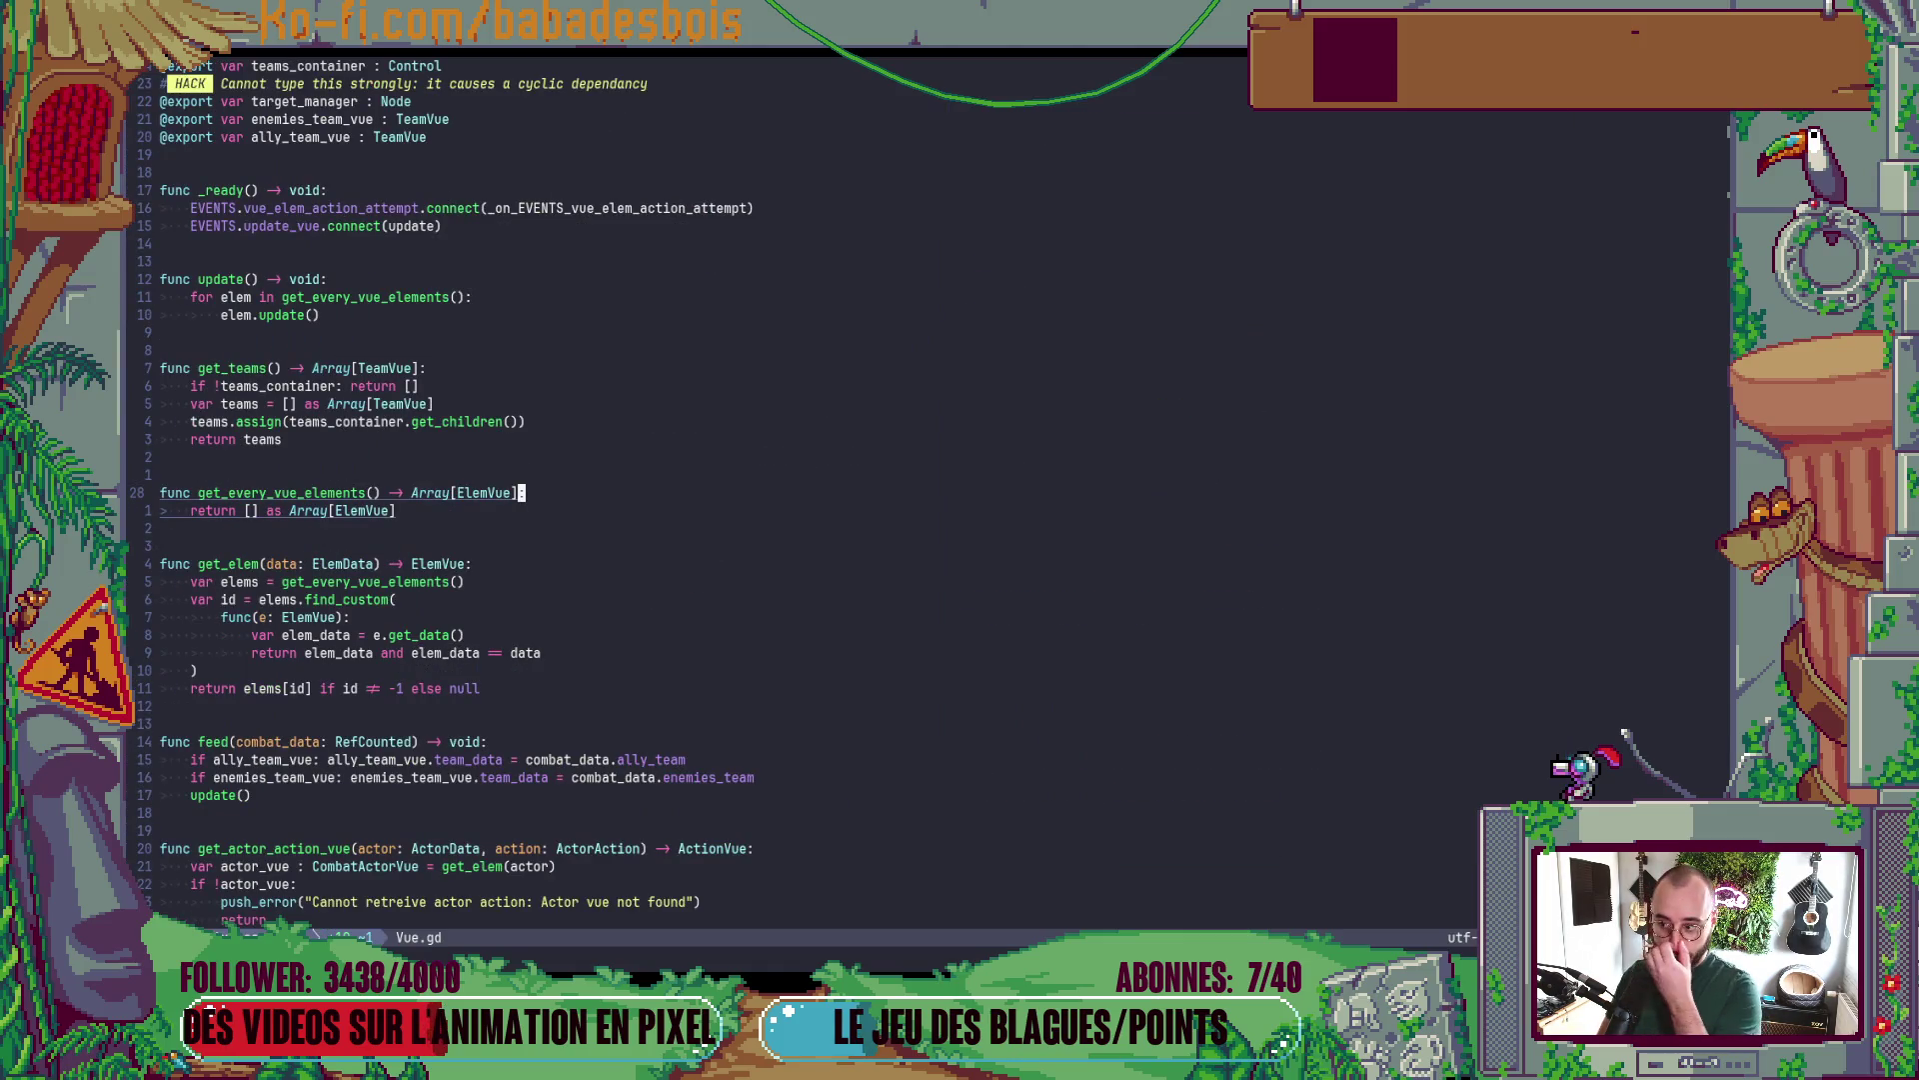
- Change feed's combat_data type from RefCounted to CombatData, save, and launch the game
key(j)
key(j)
key(j)
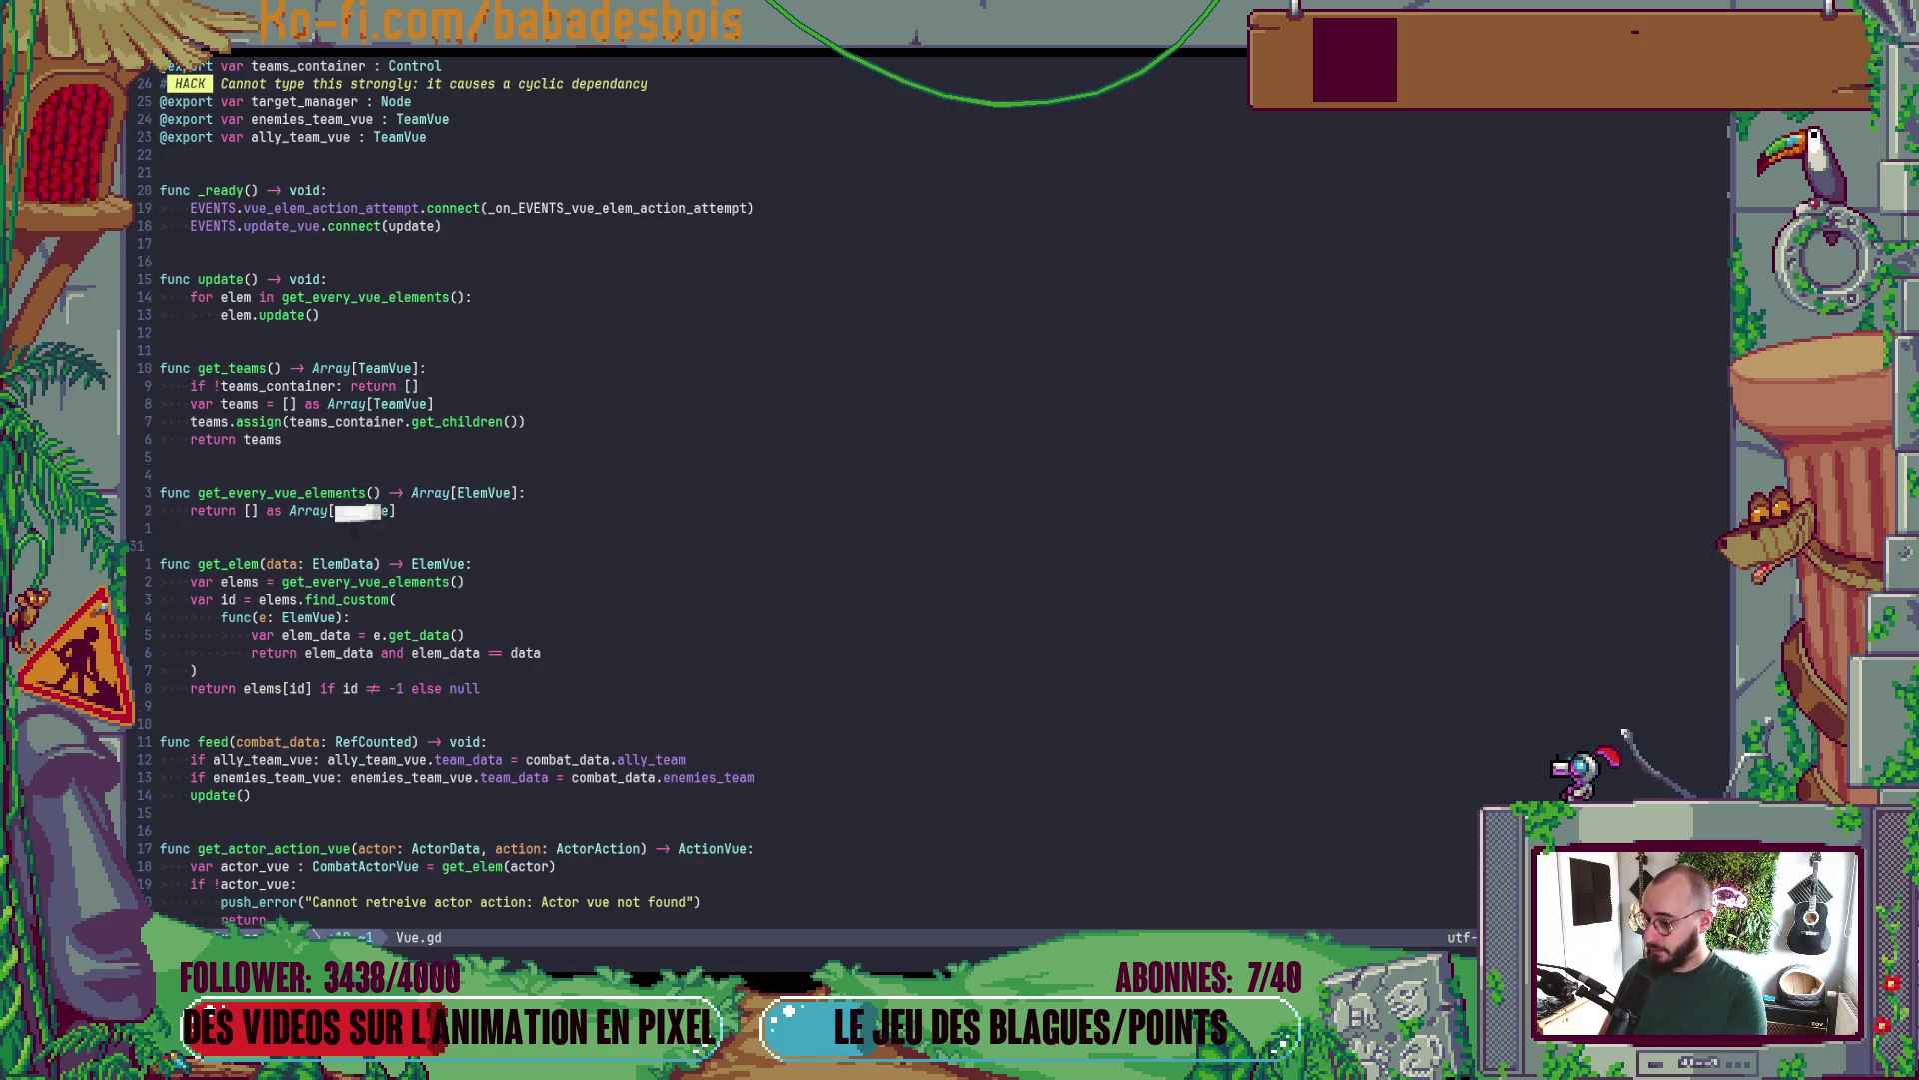
key(b)
key(b)
key(b)
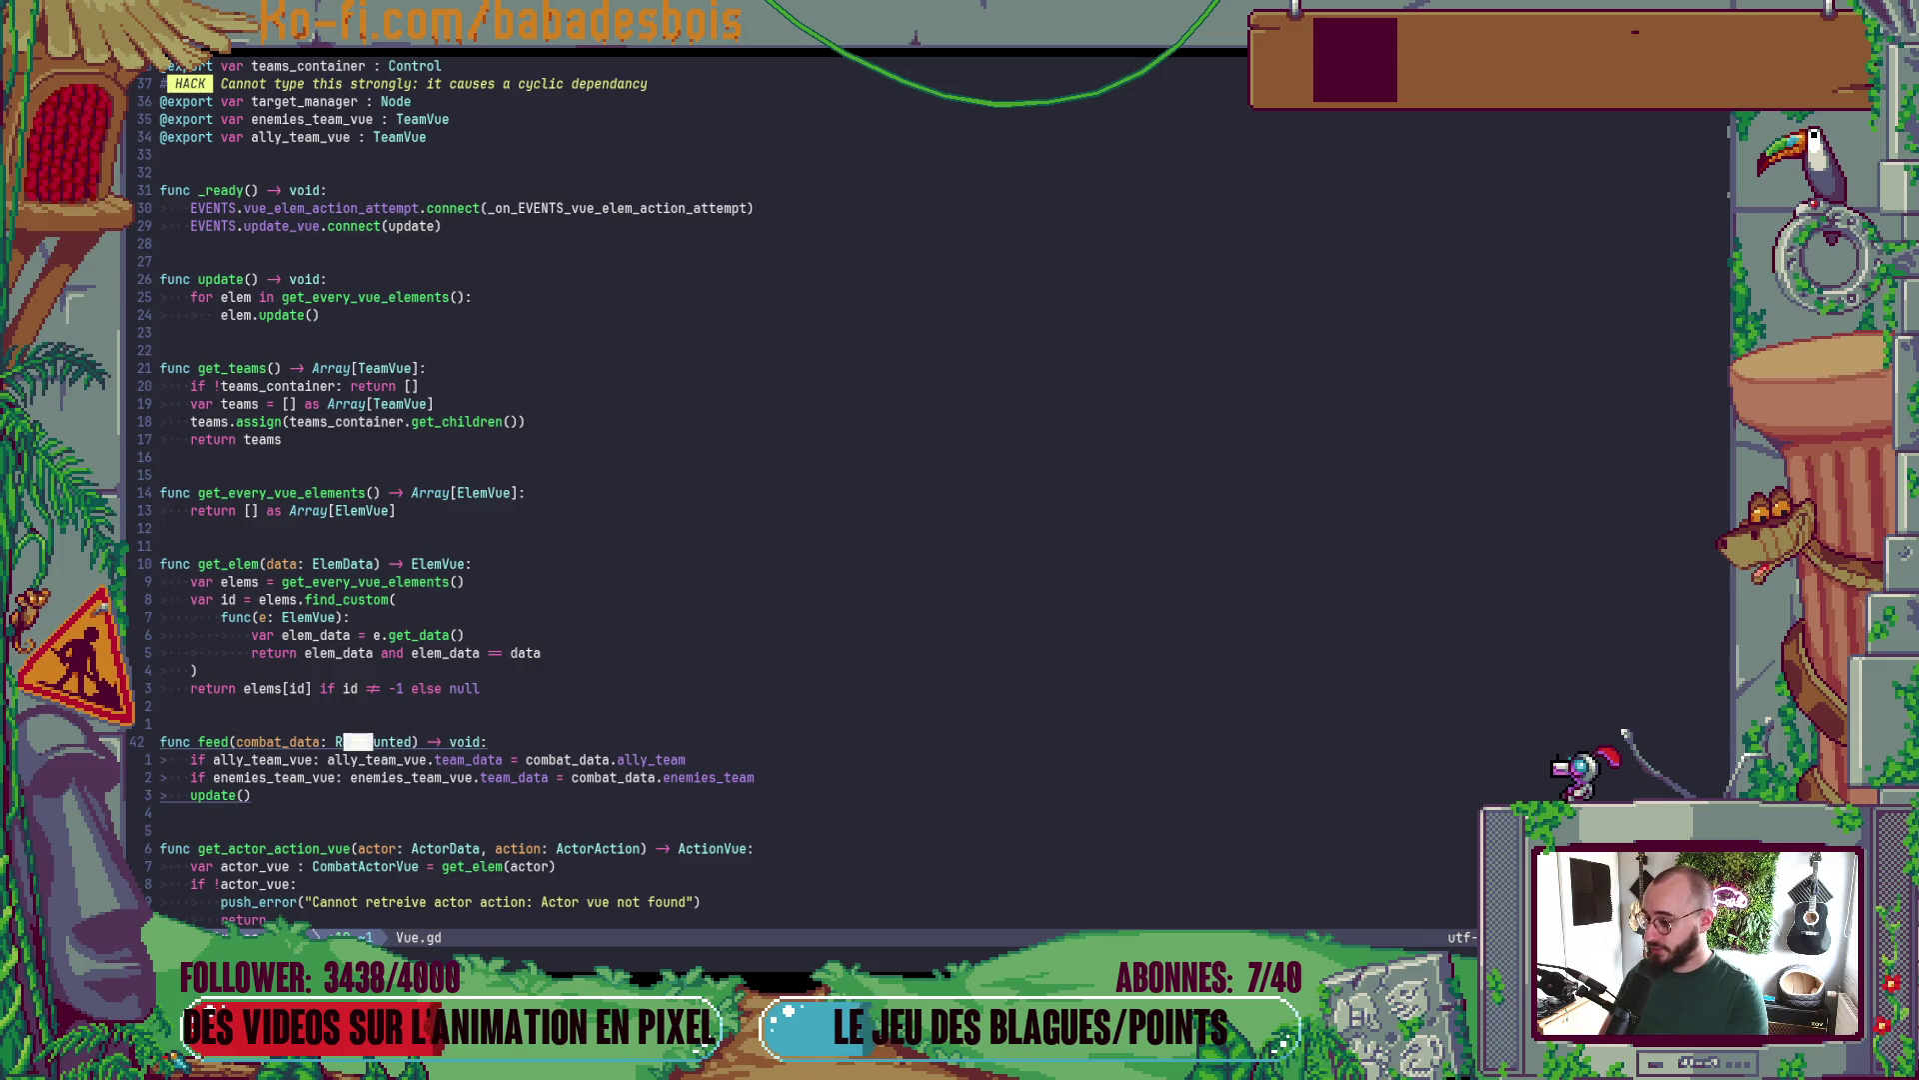
text(cwComba)
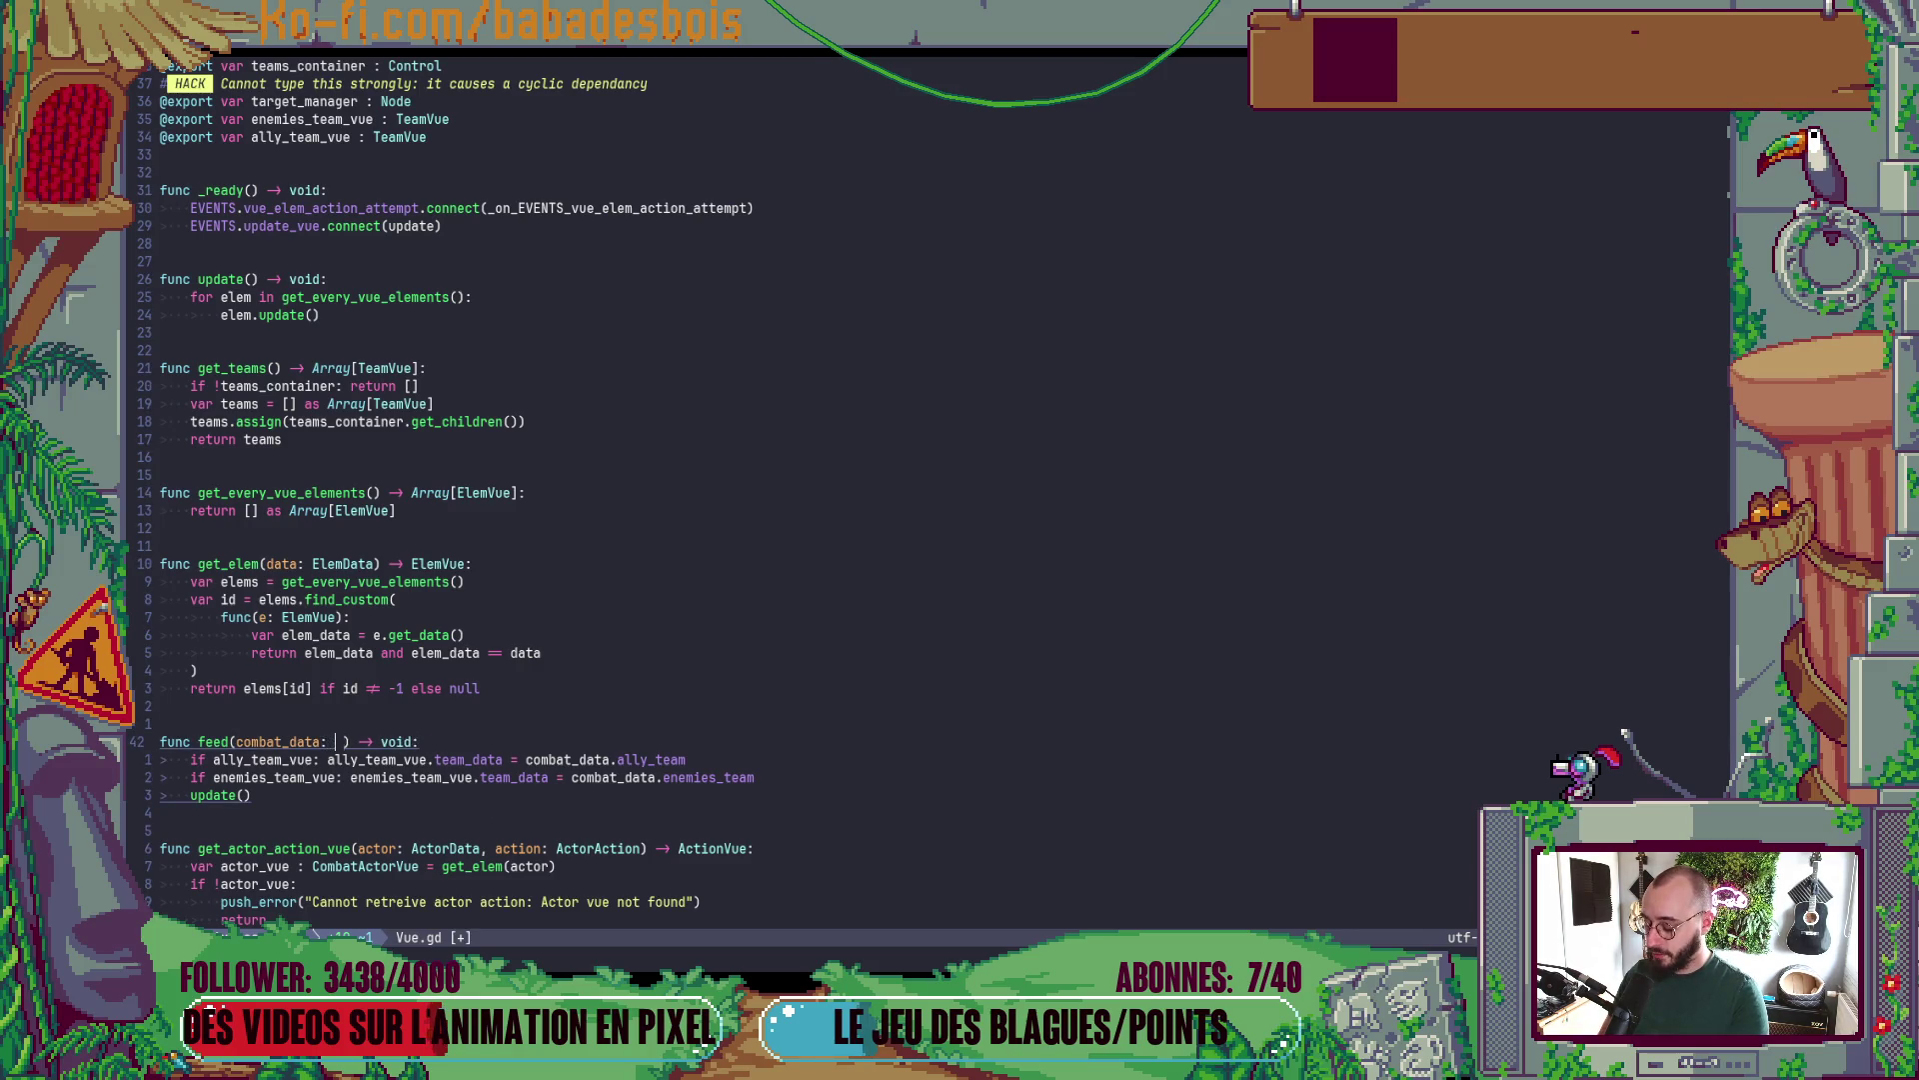
text(tData)
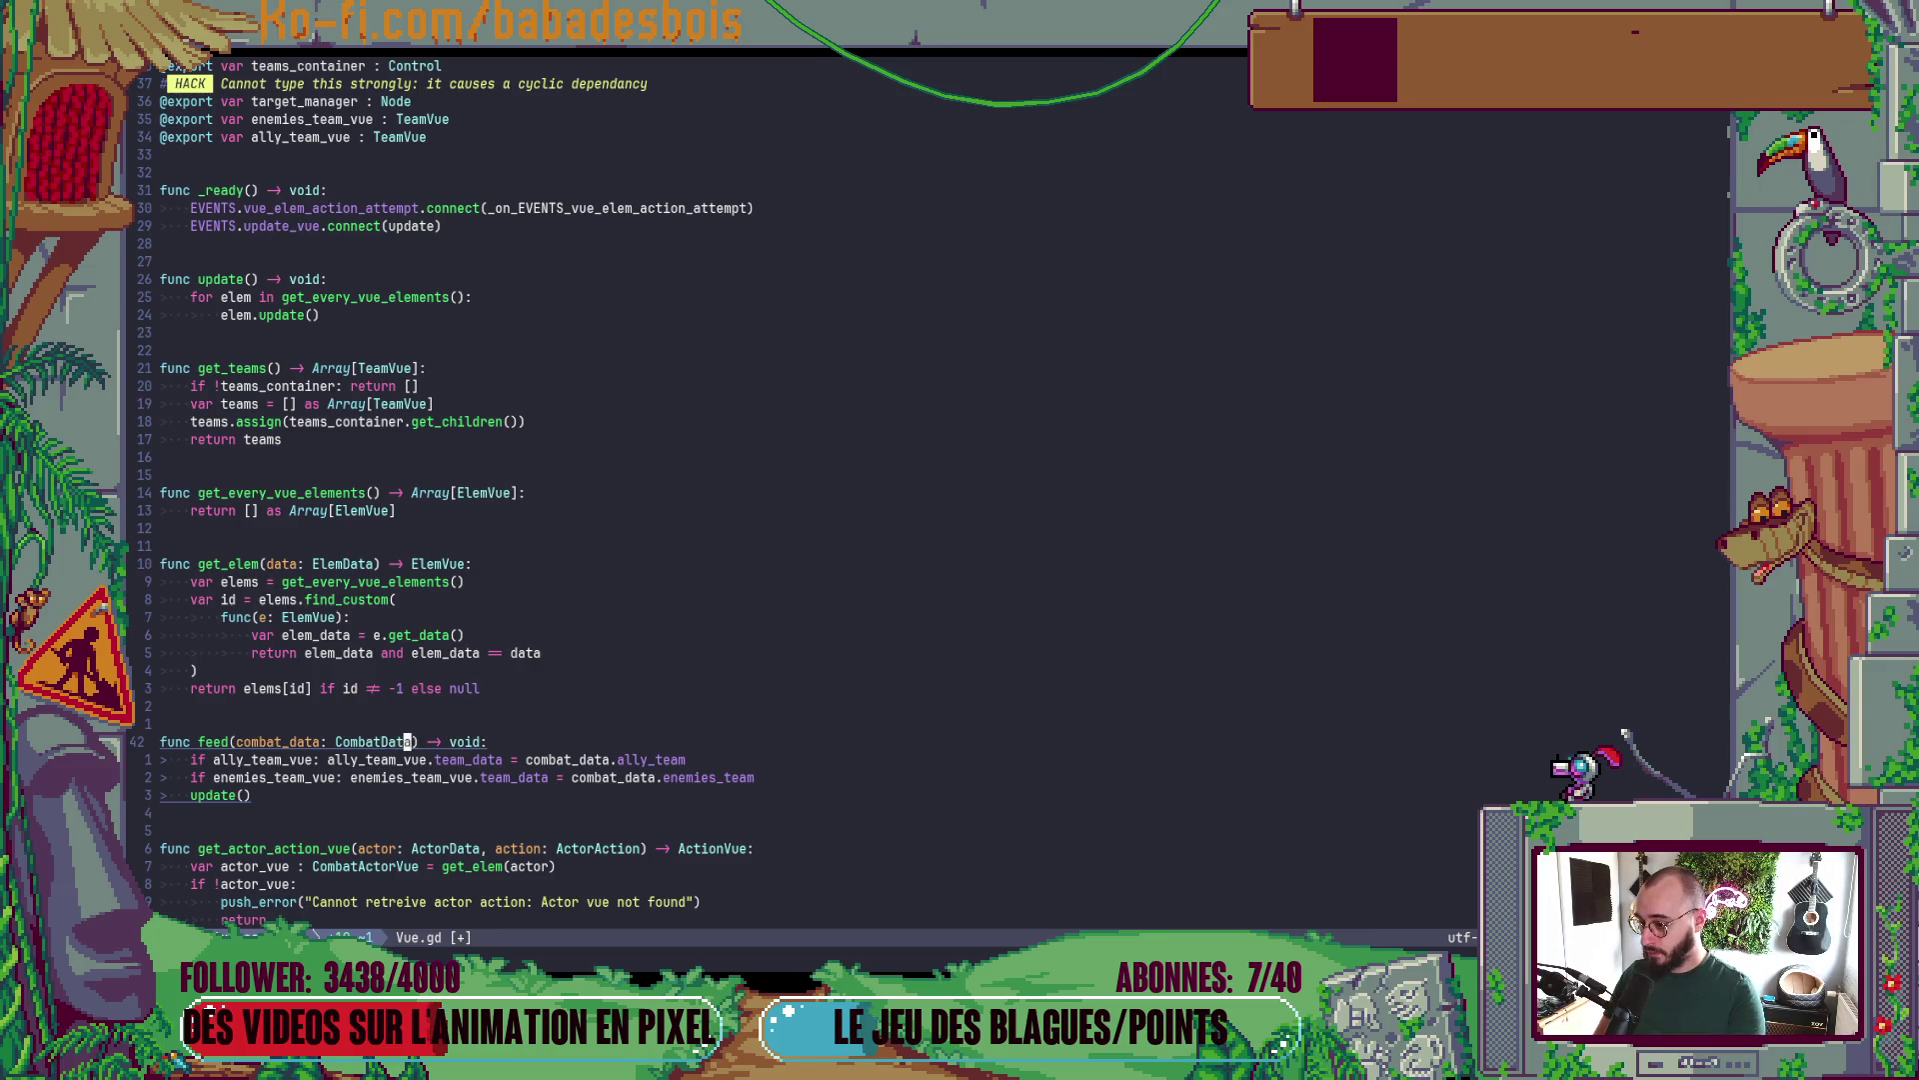
key(Escape)
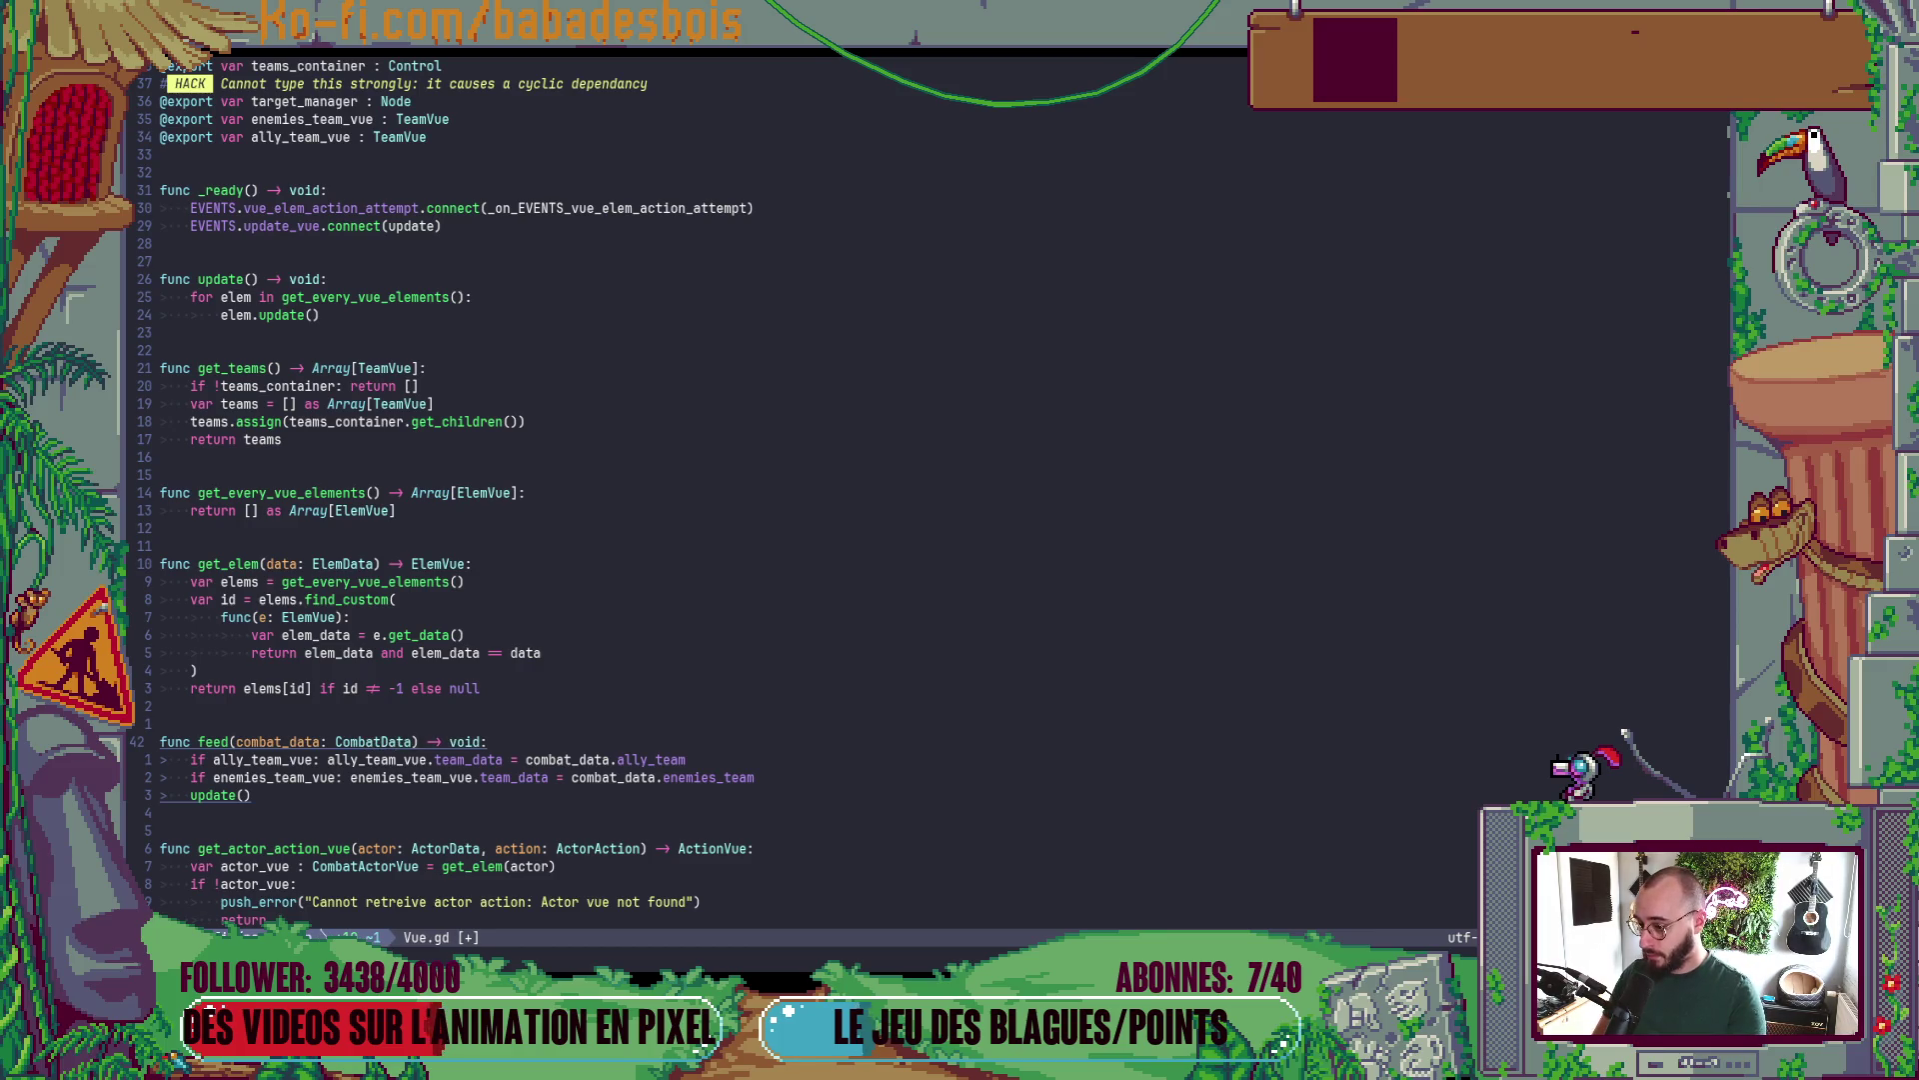
text(:w)
key(Return)
key(alt+Tab)
key(F5)
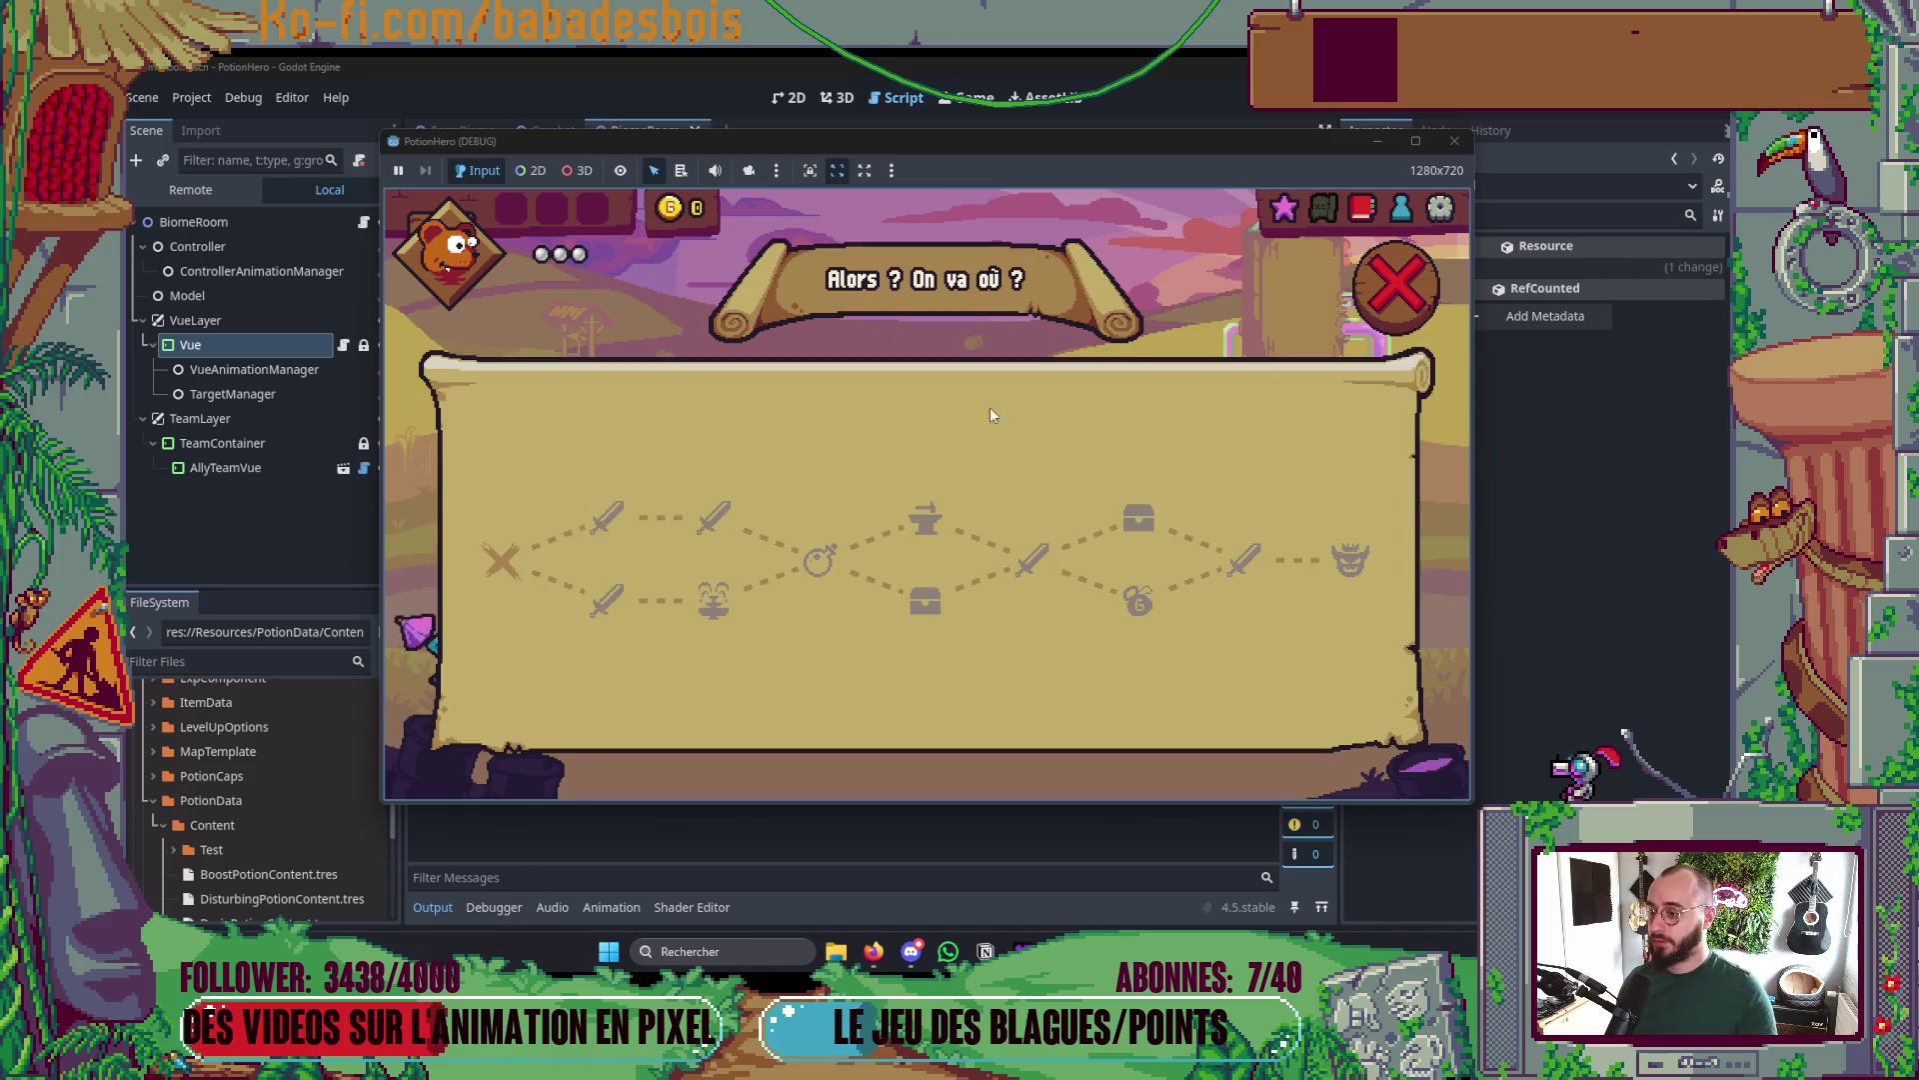
- Enter a battle from the travel map, then close the debug game and return to Vue.gd
click(618, 516)
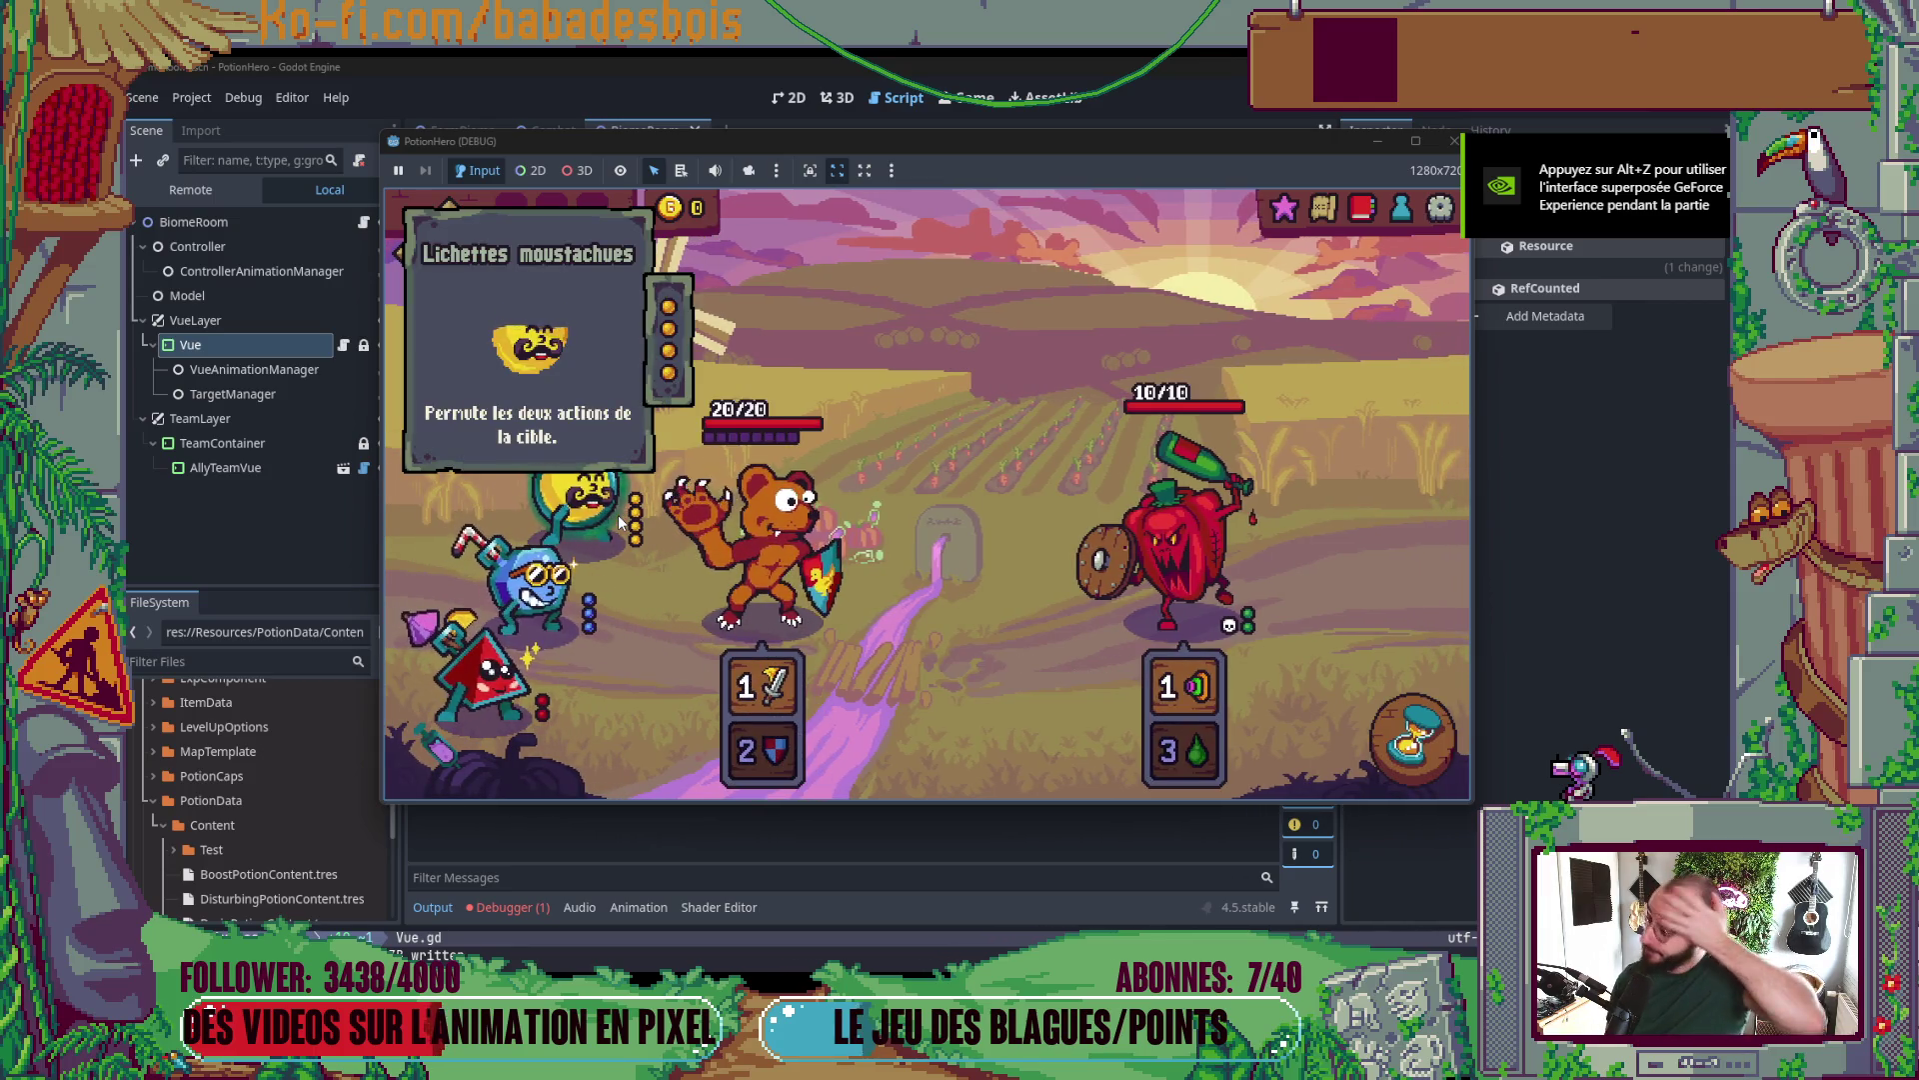
click(1453, 141)
key(alt+Tab)
- End the HACK comment in Vue.gd with a period and add '# Its suppose to be of type TargetManager' below it
scroll(850, 530, up, 1)
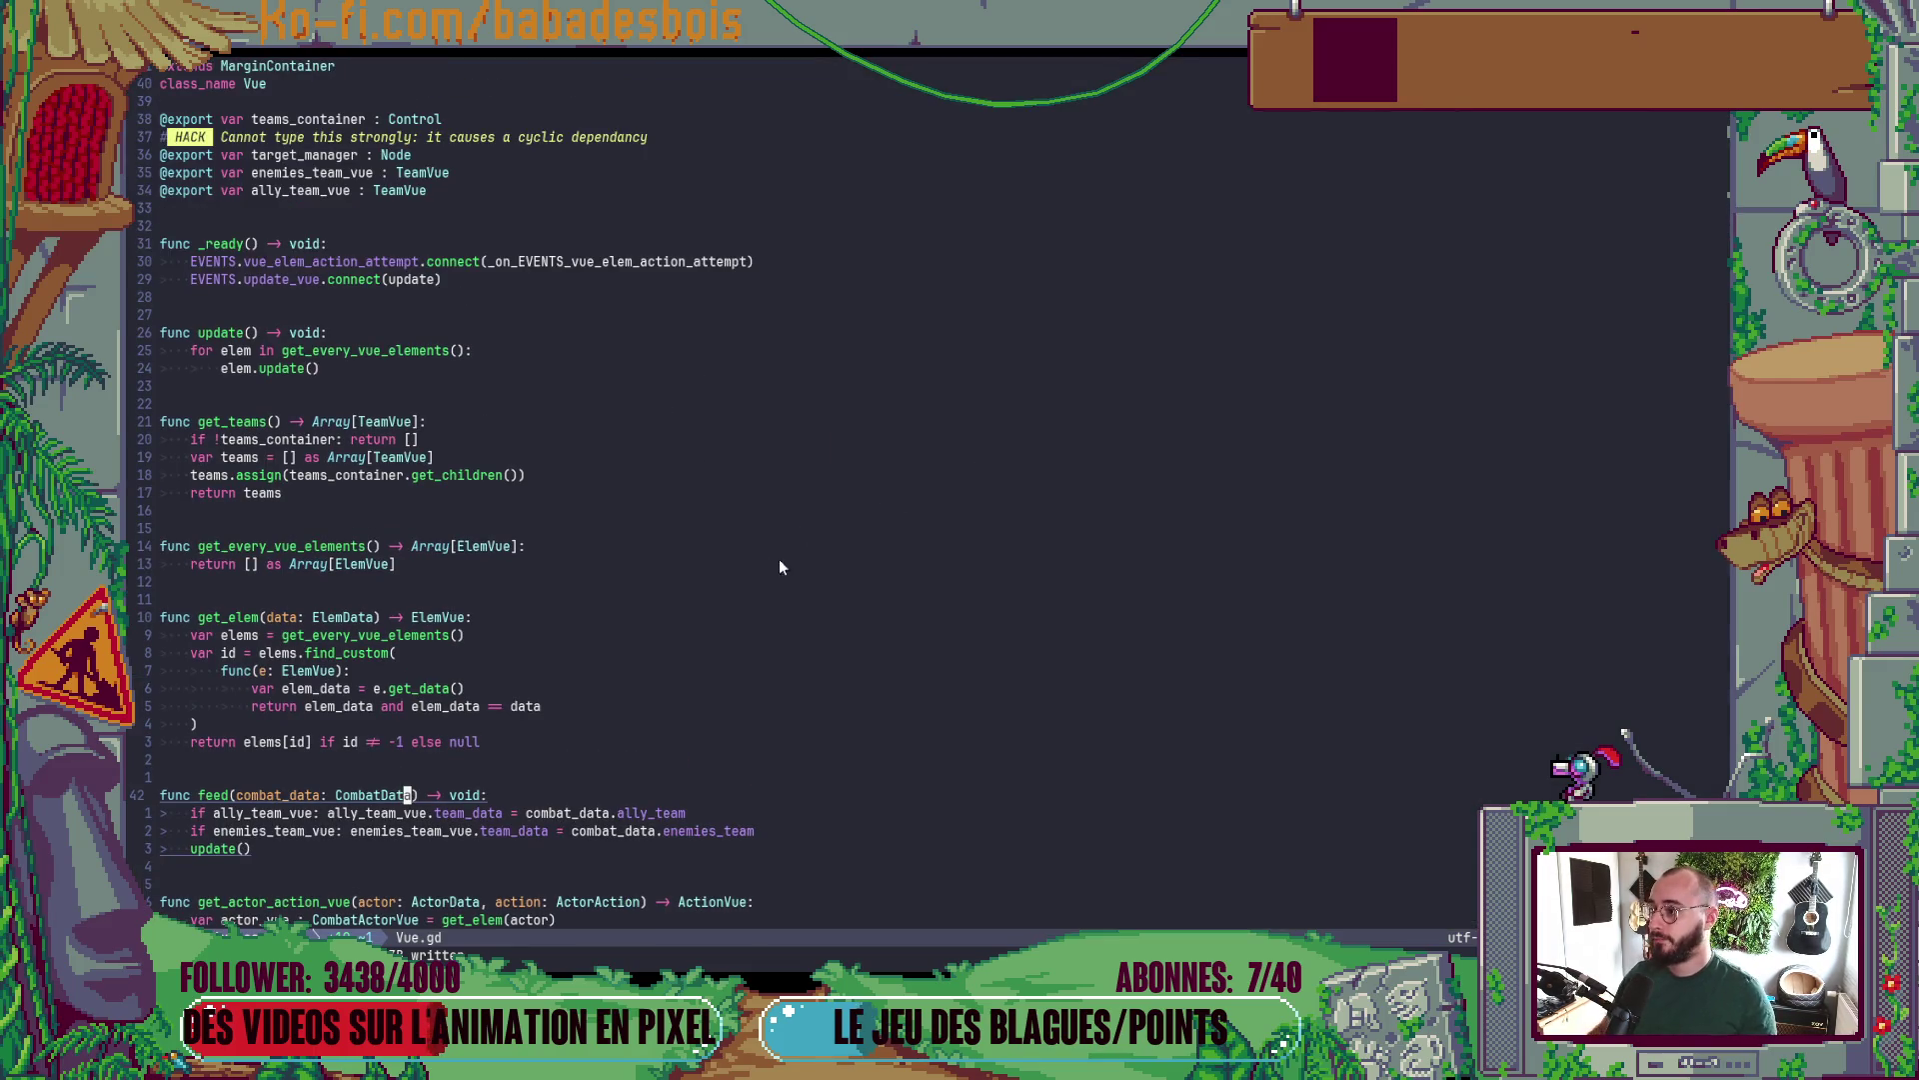
click(656, 137)
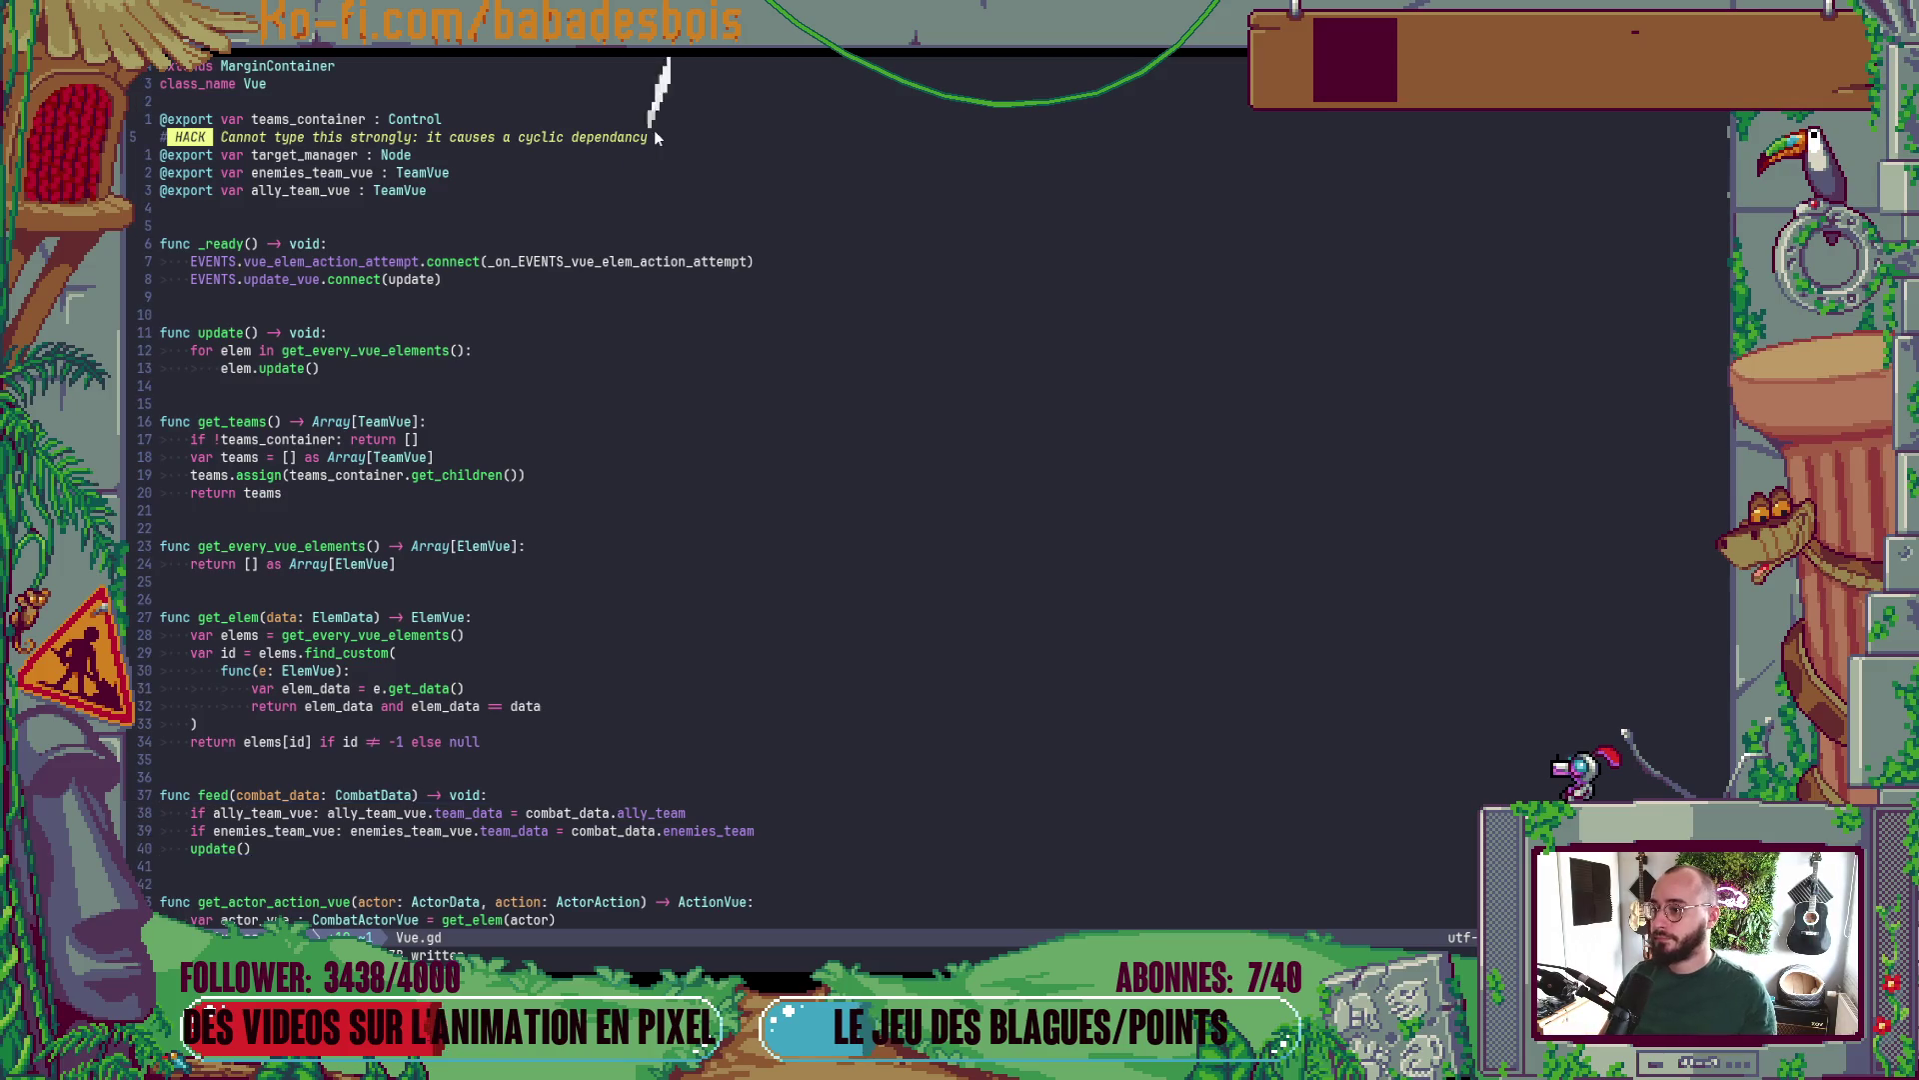
text(. It)
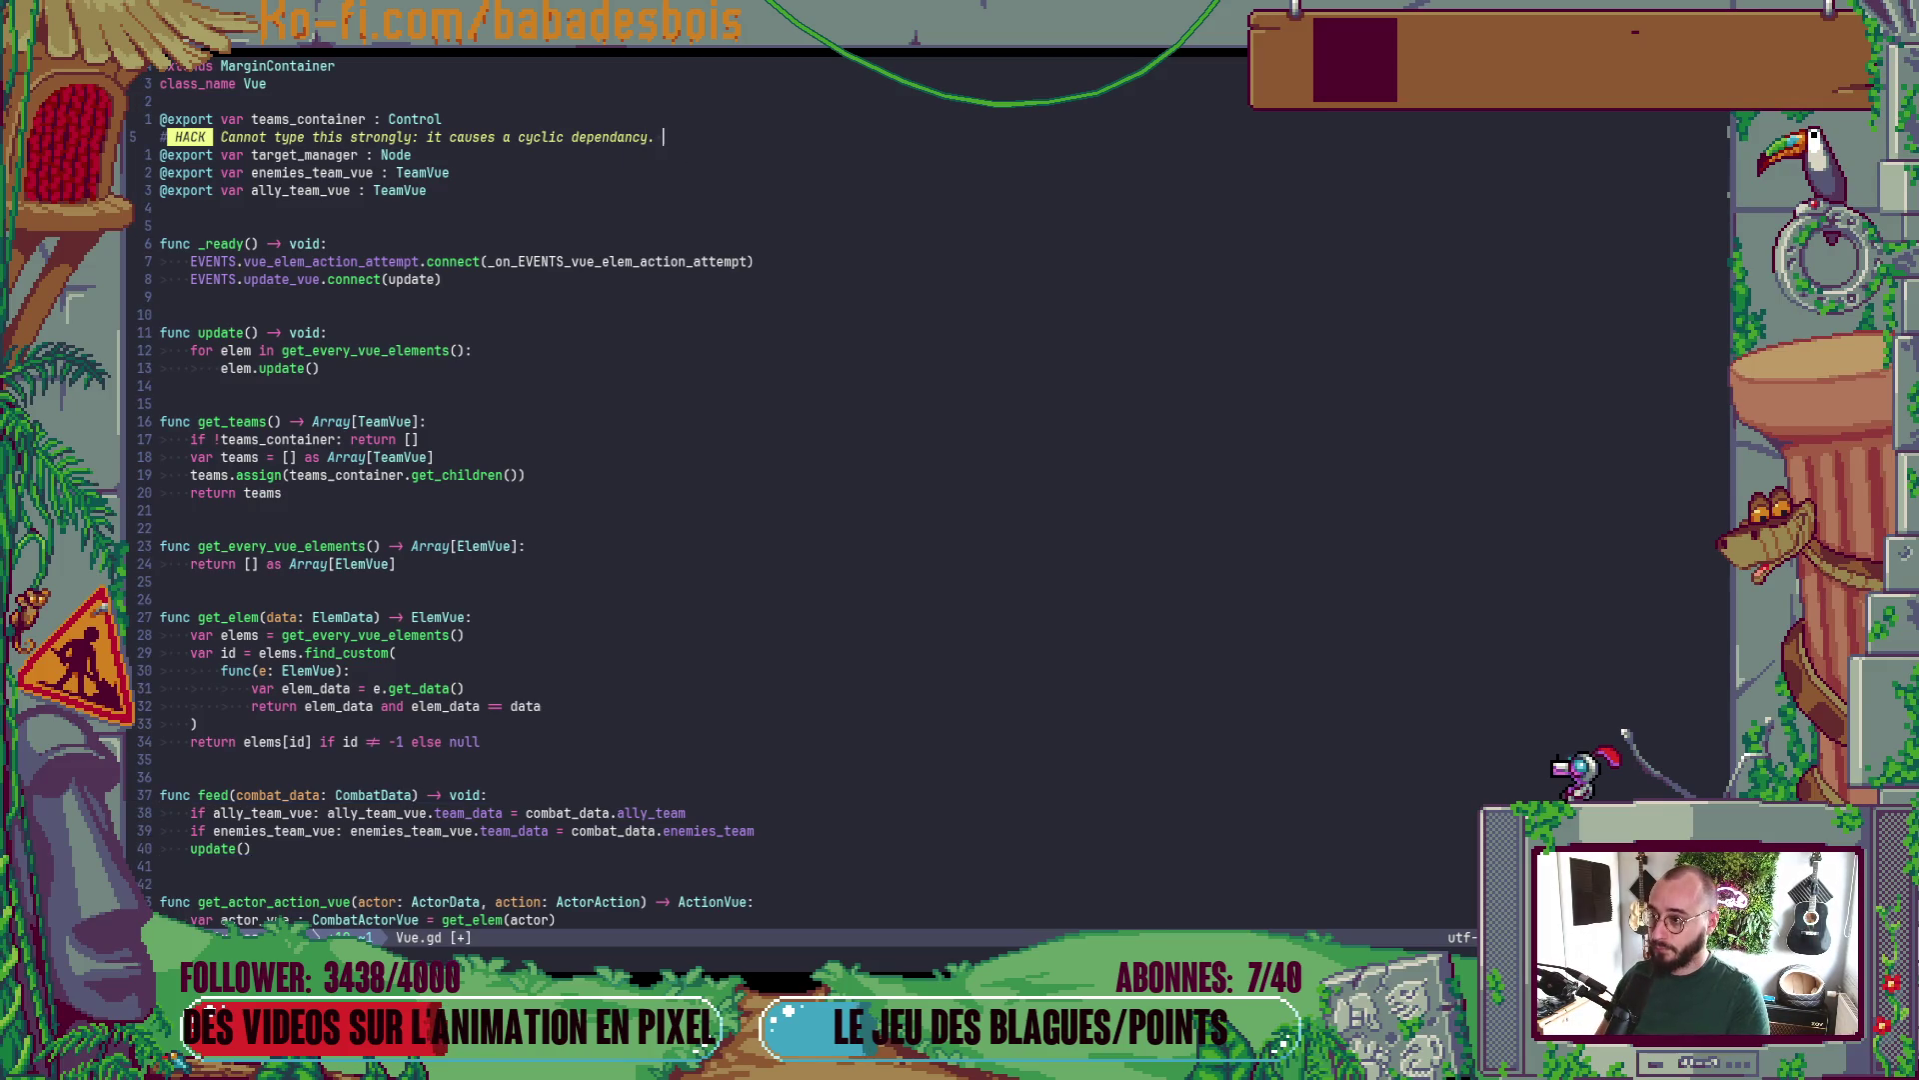
key(BackSpace)
key(BackSpace)
key(BackSpace)
key(Return)
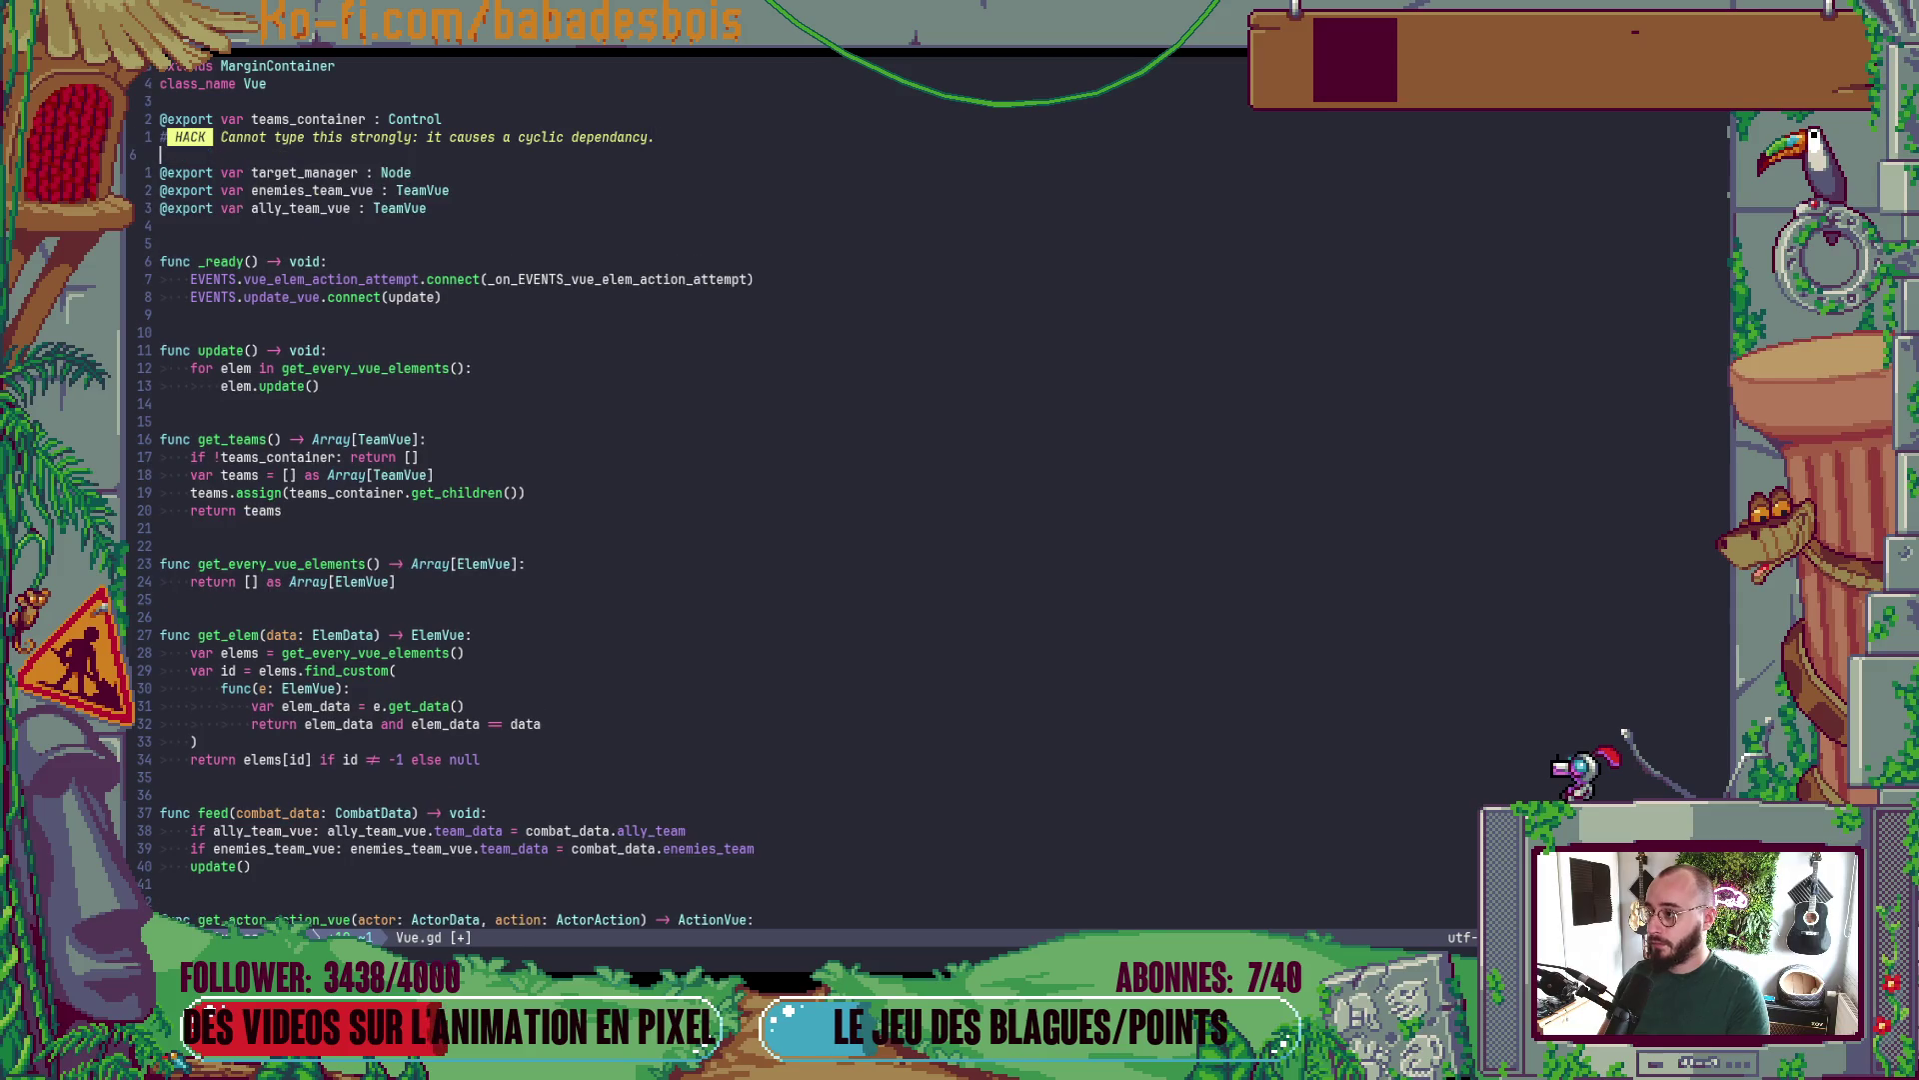
text(#It)
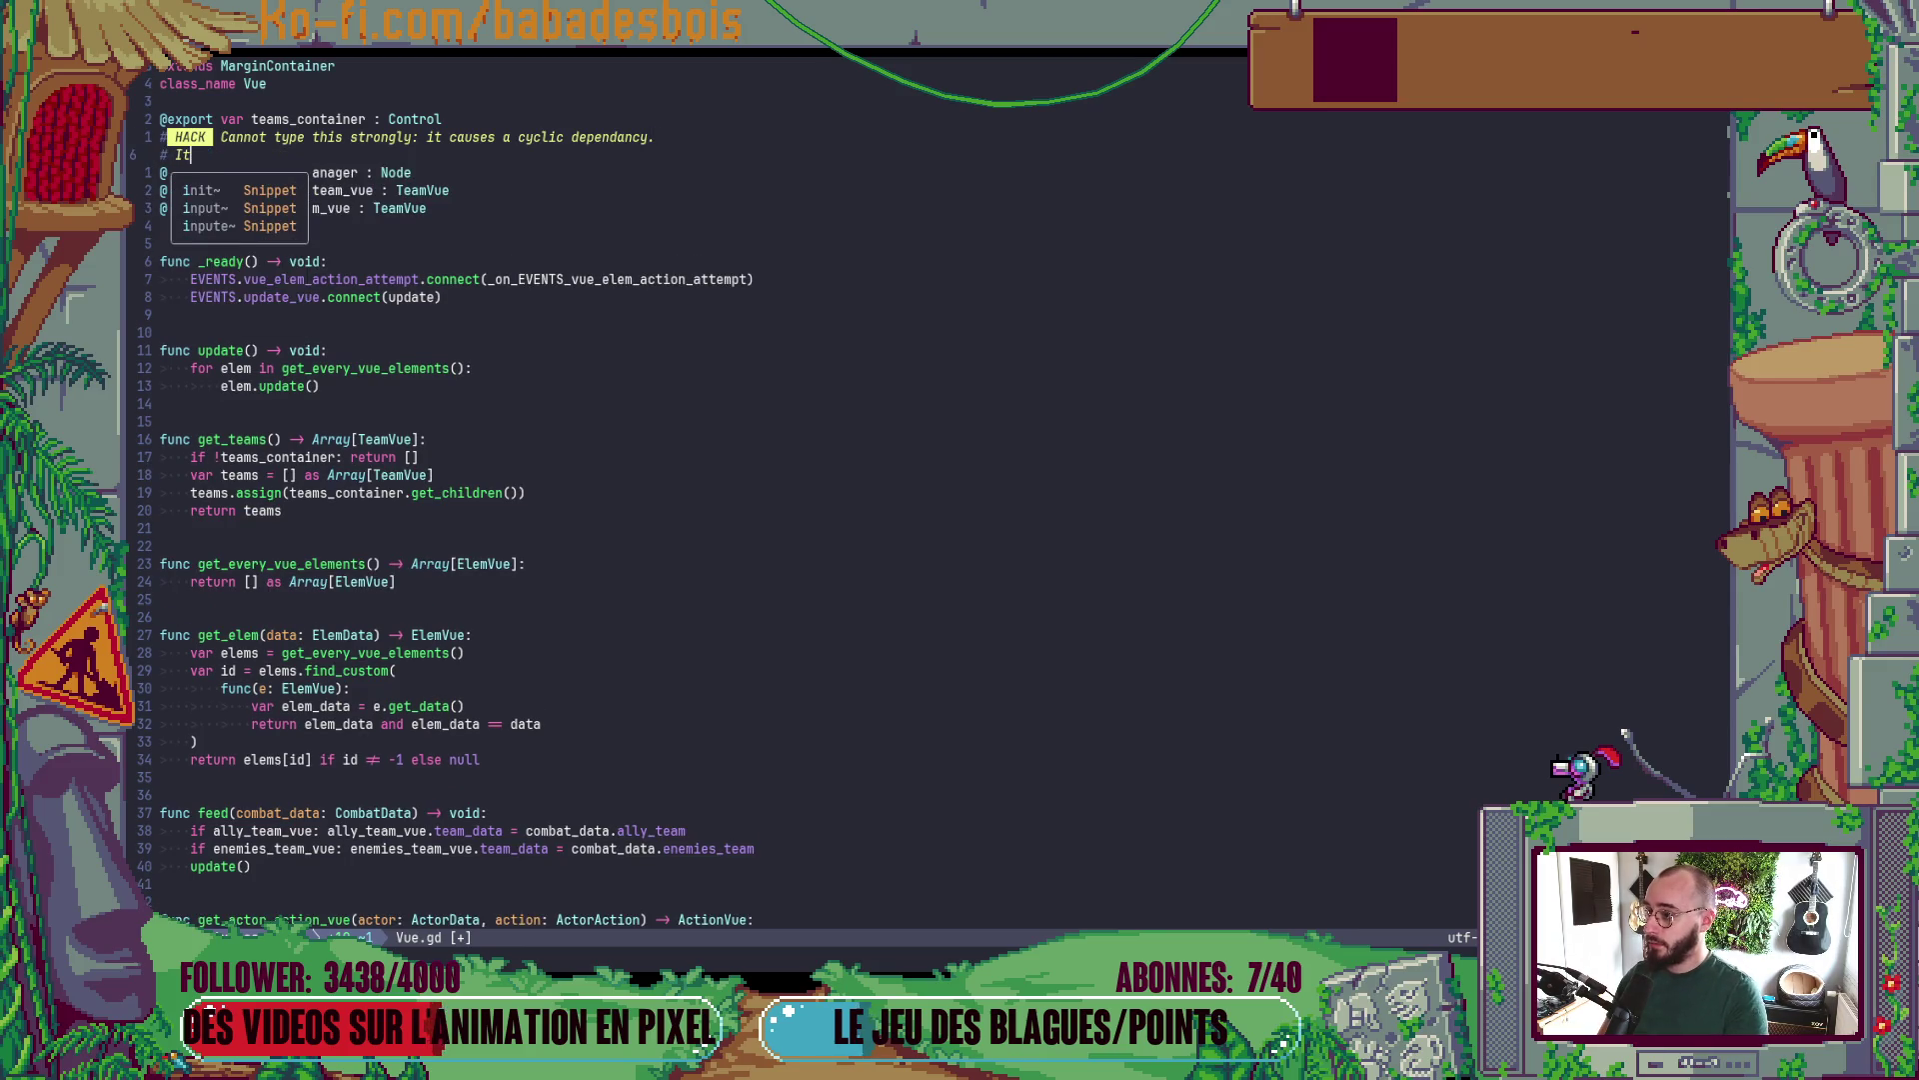
text(s suppose to be )
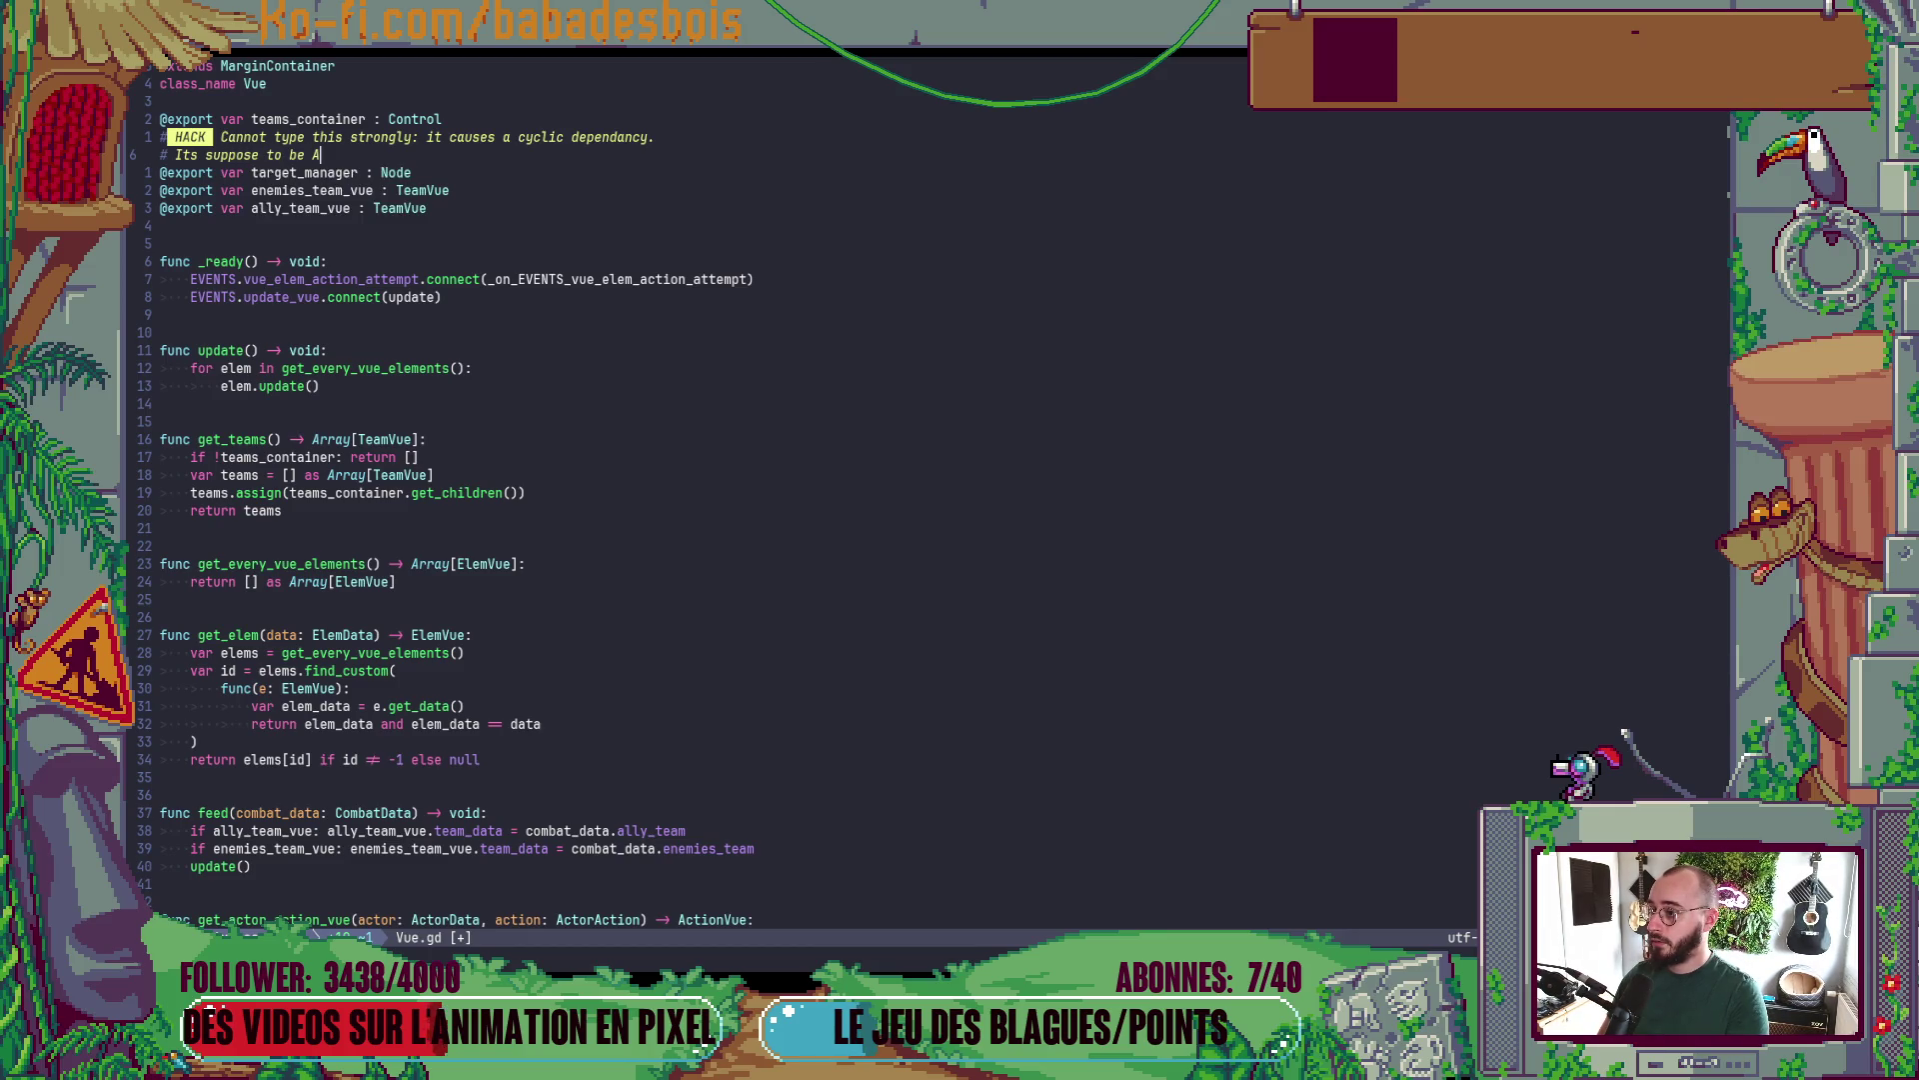
text(a Tar)
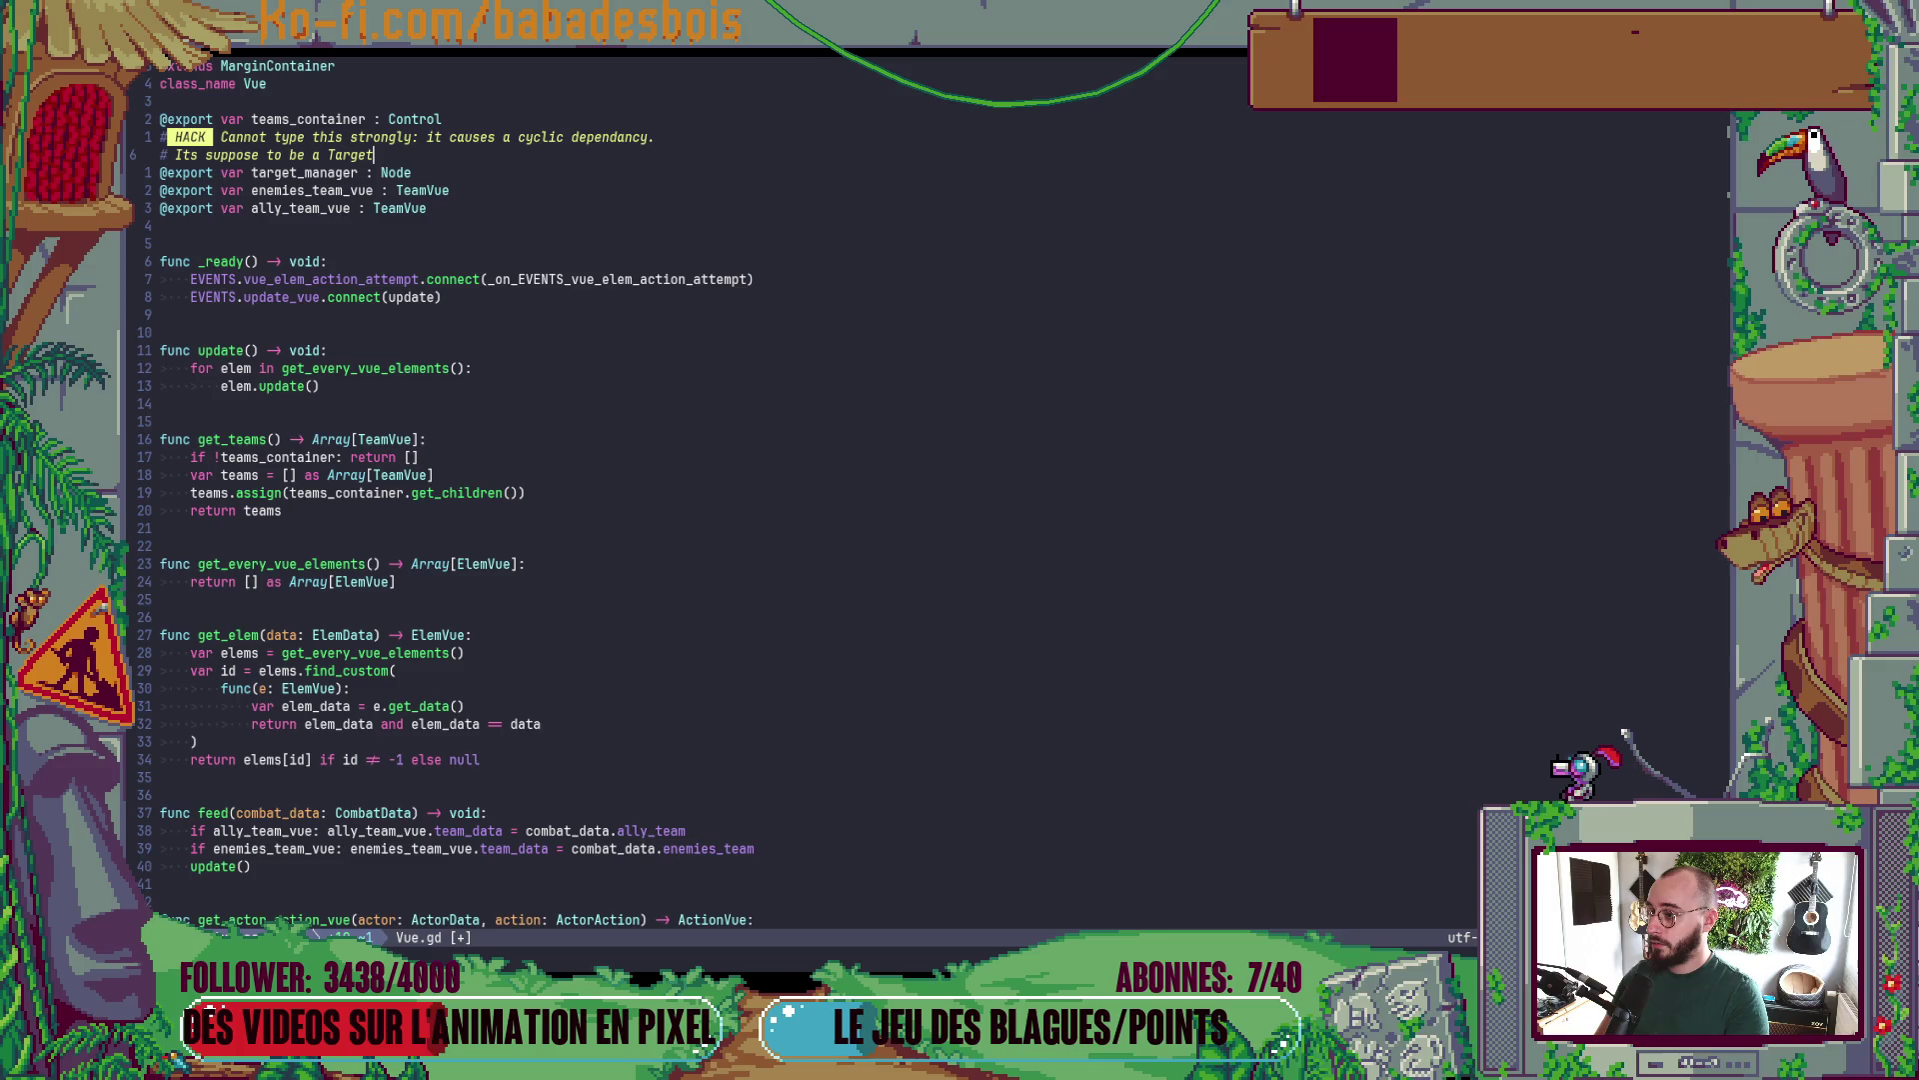
text(ger)
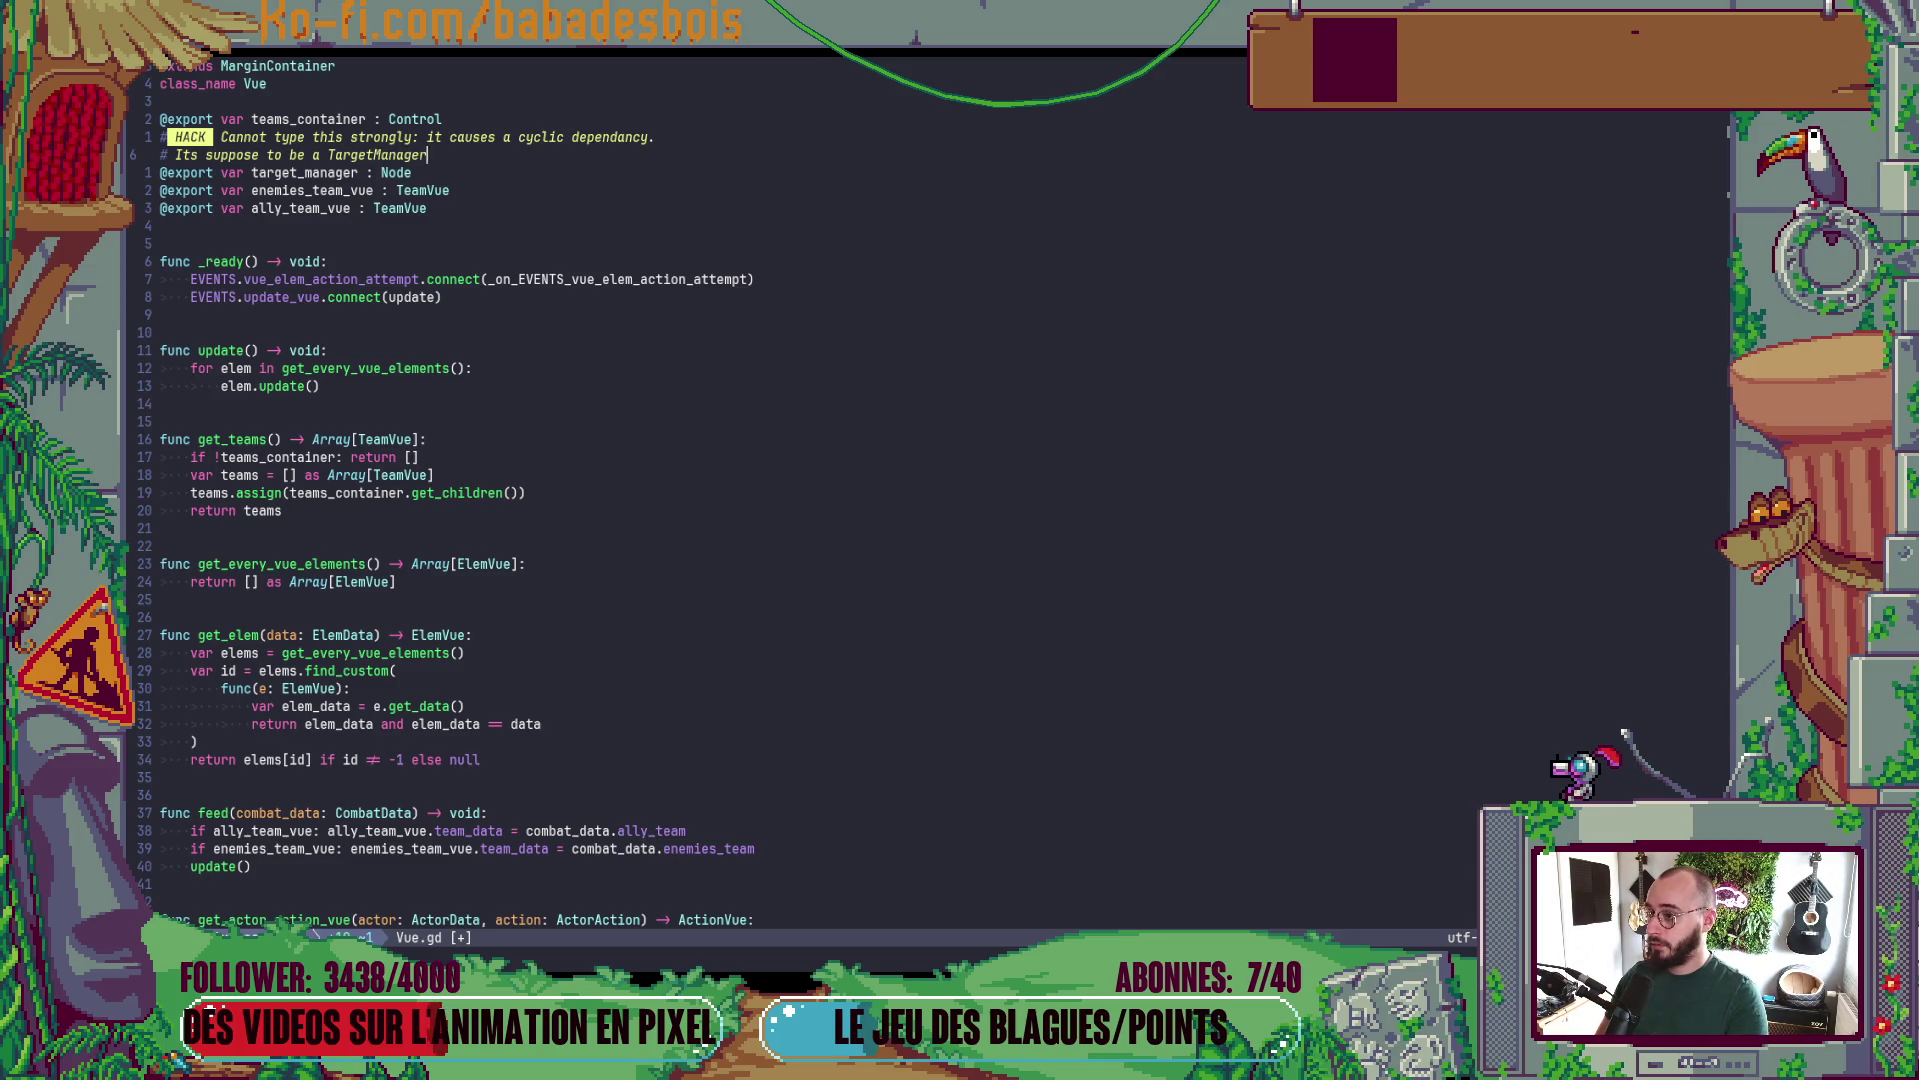
key(BackSpace)
text(of type)
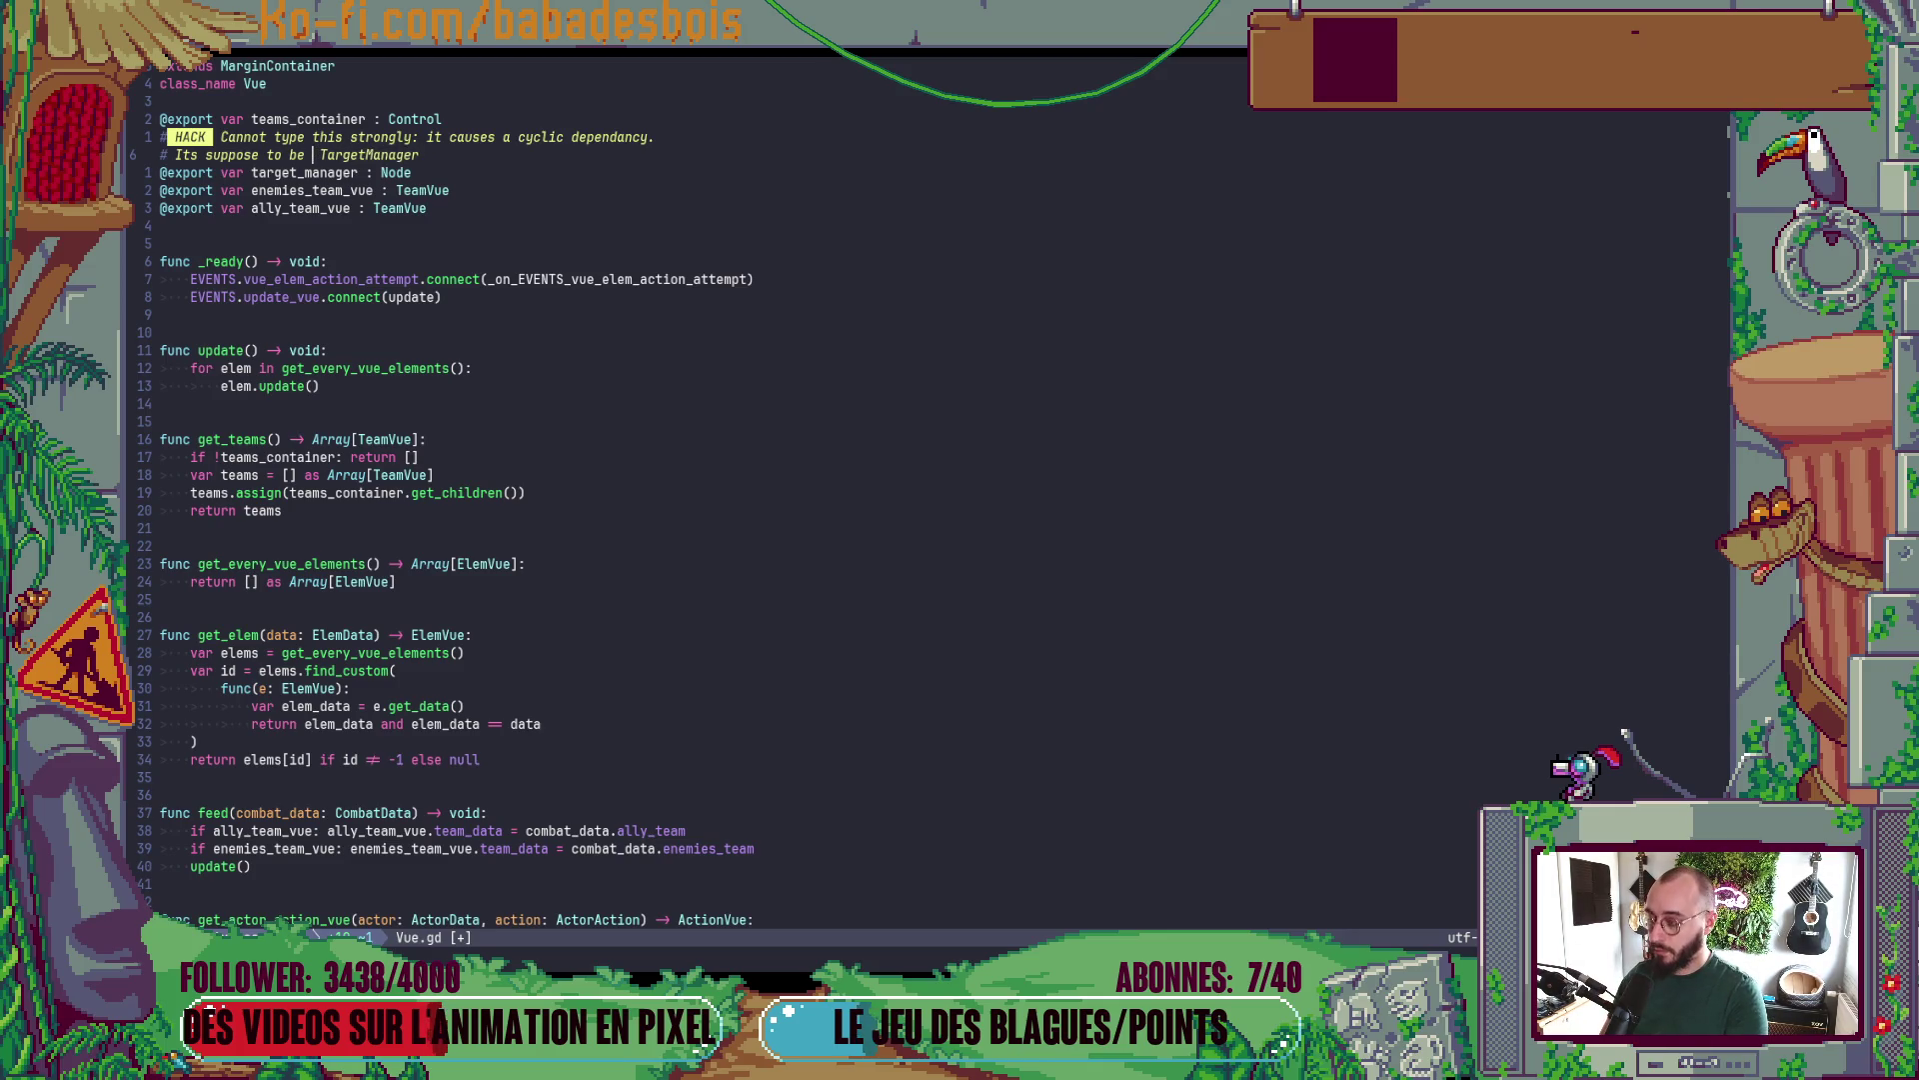
key(Escape)
- Save Vue.gd with :w and switch back to Godot
text(:w)
key(Return)
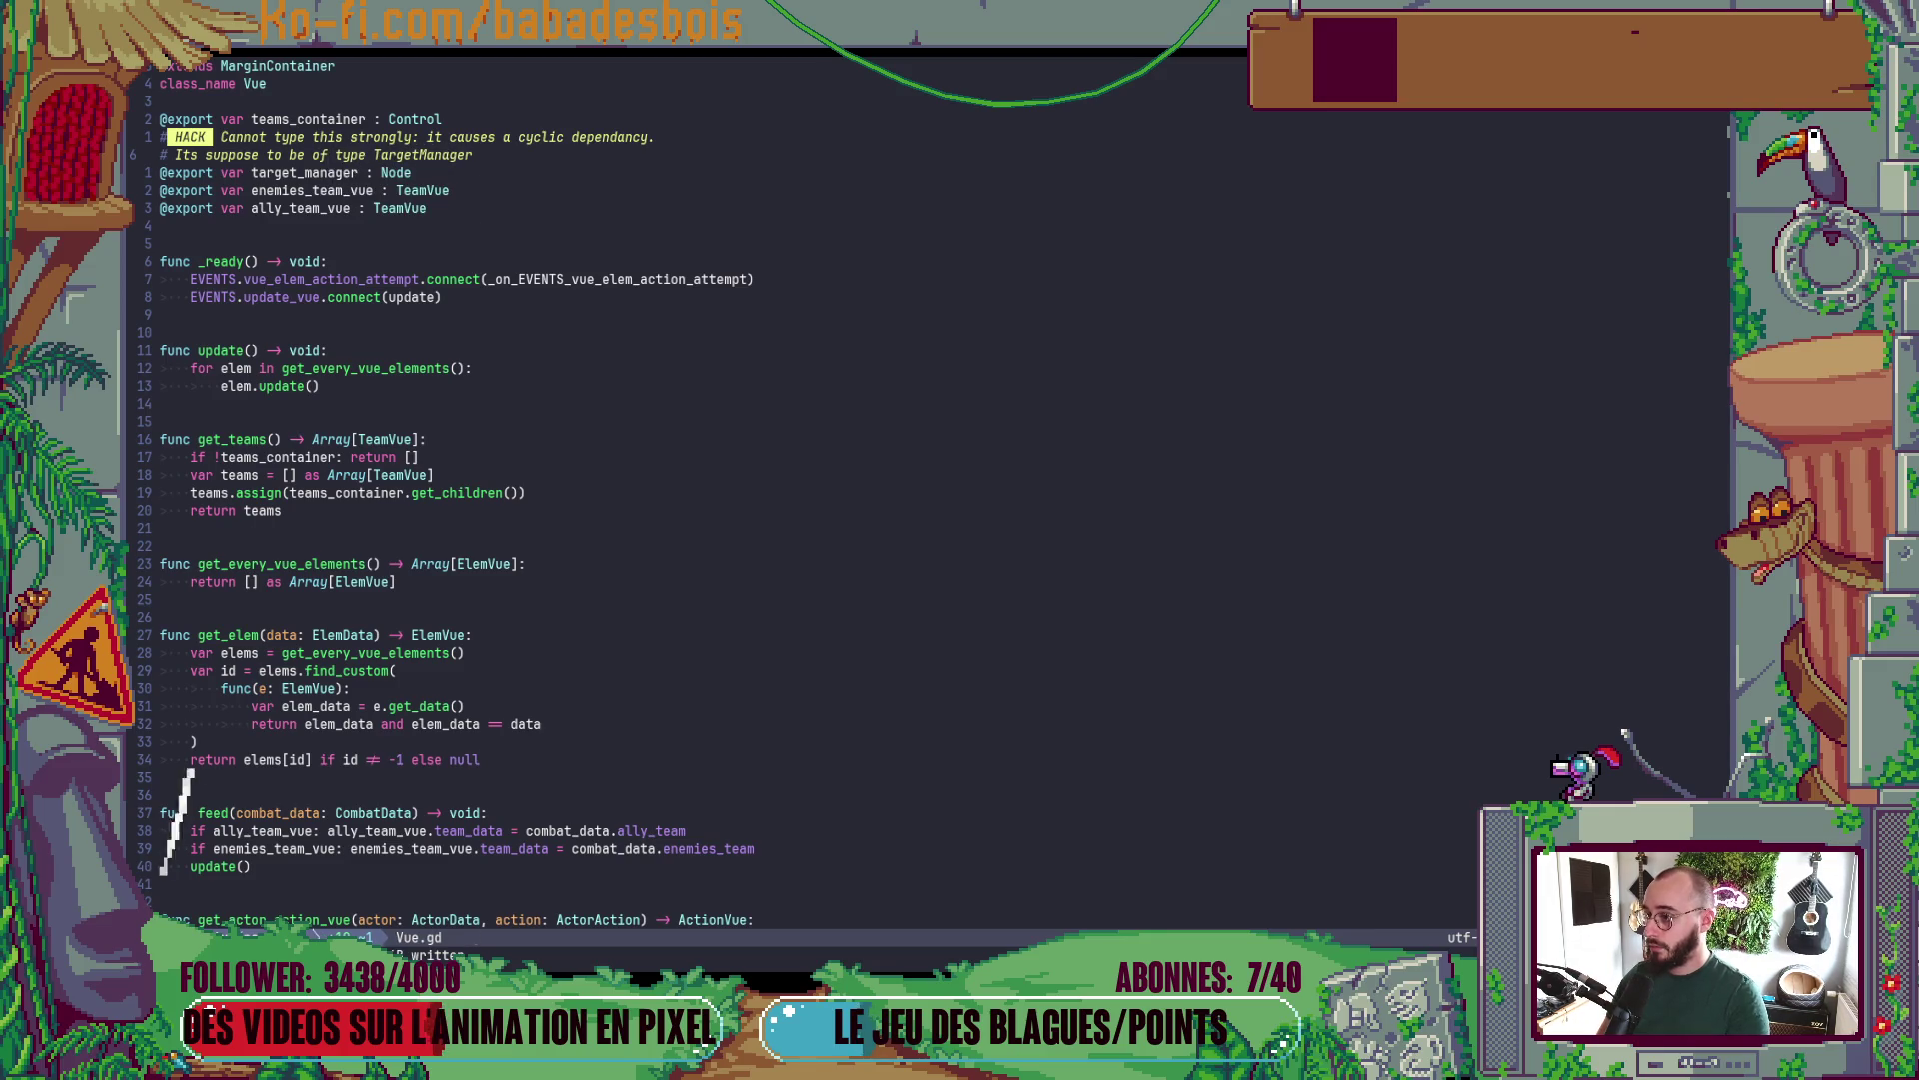
key(alt+Tab)
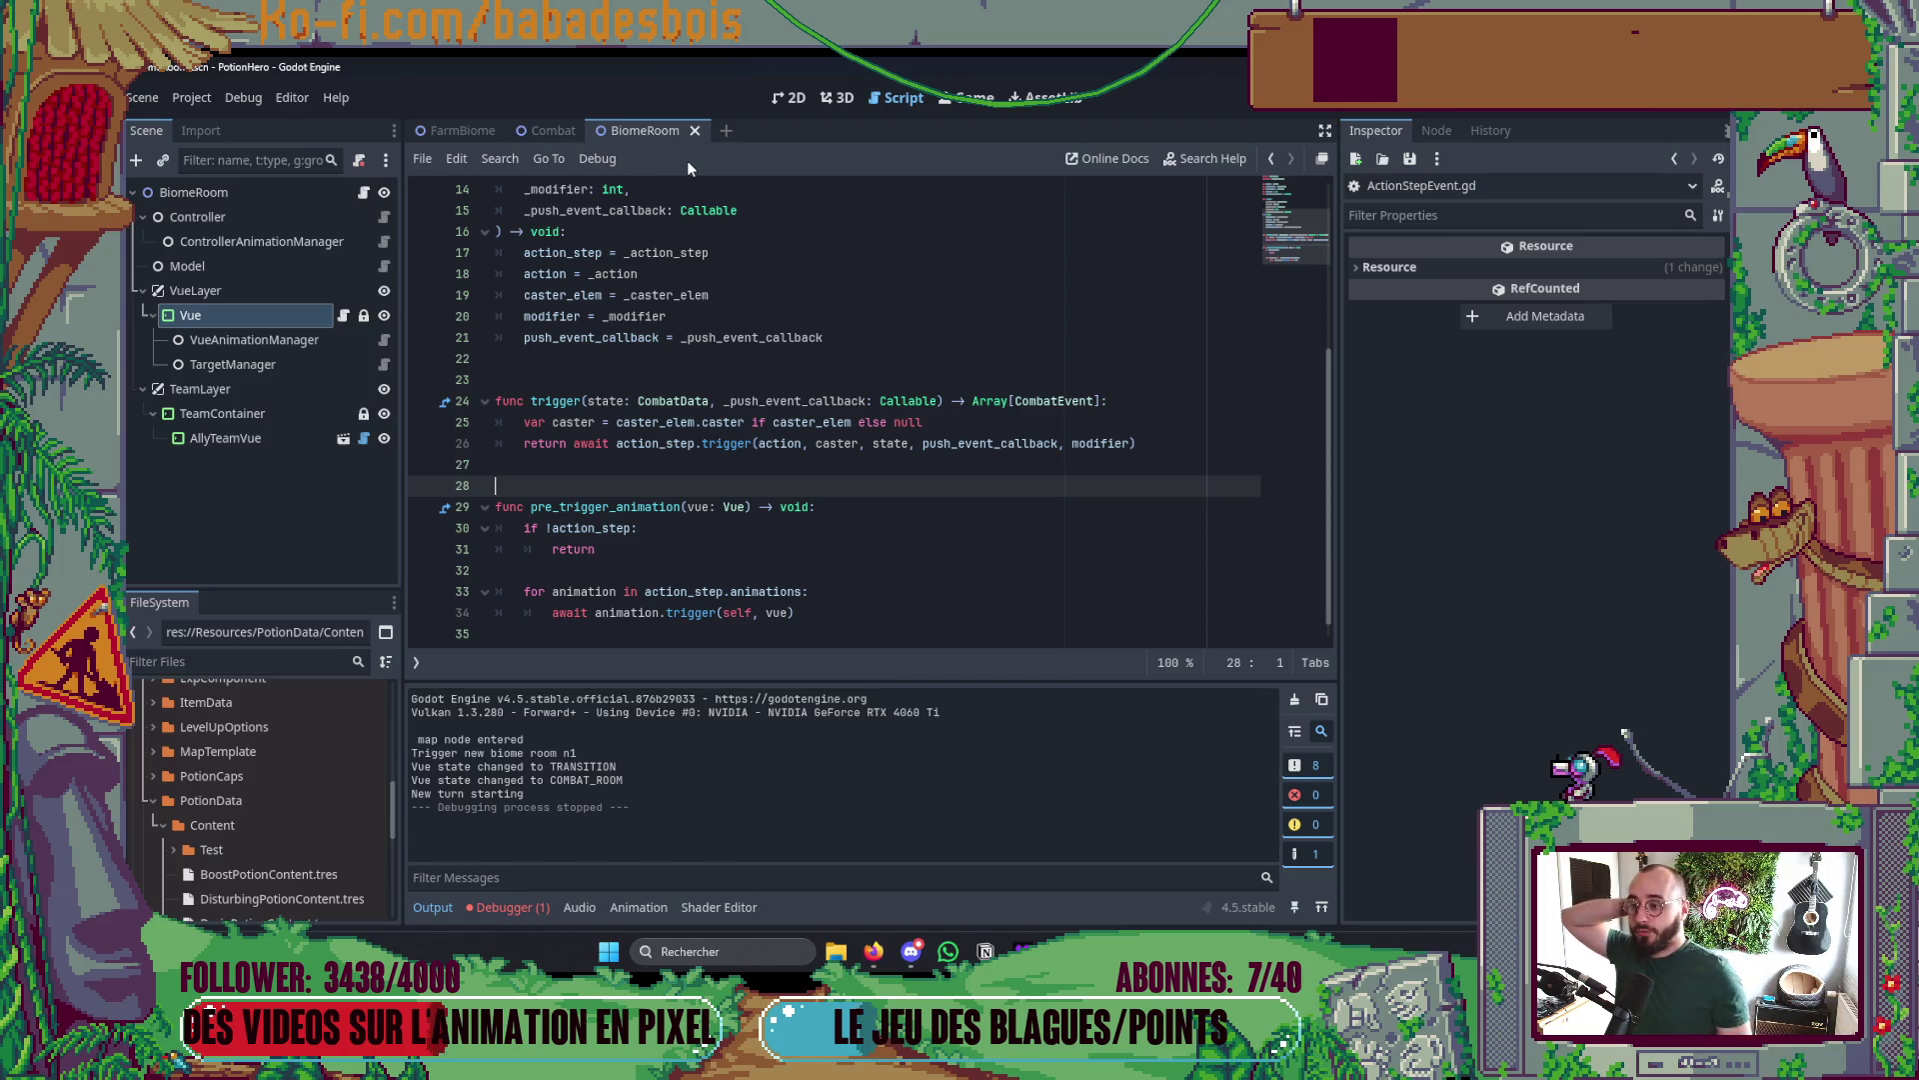
- Collapse the Output panel, switch Godot to the 2D view, then bring Vue.gd in Neovim forward
click(452, 911)
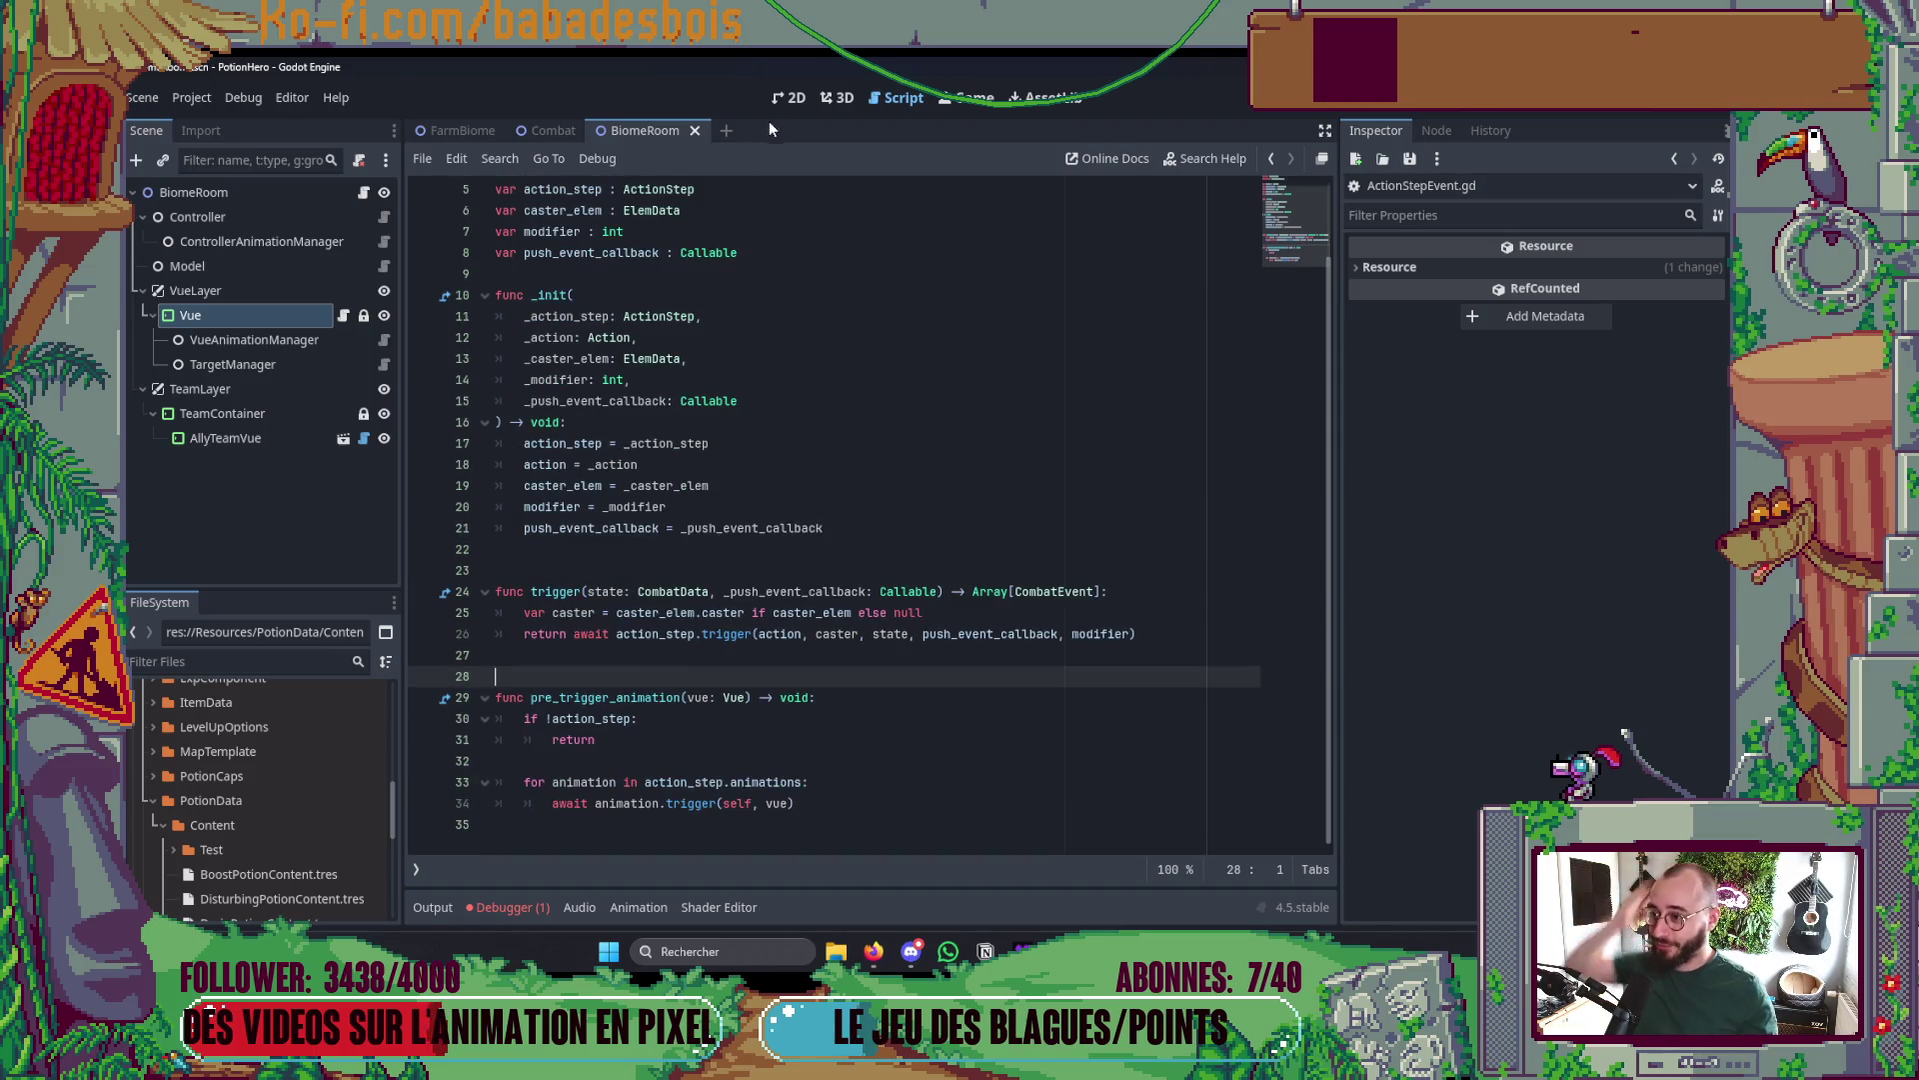
click(789, 97)
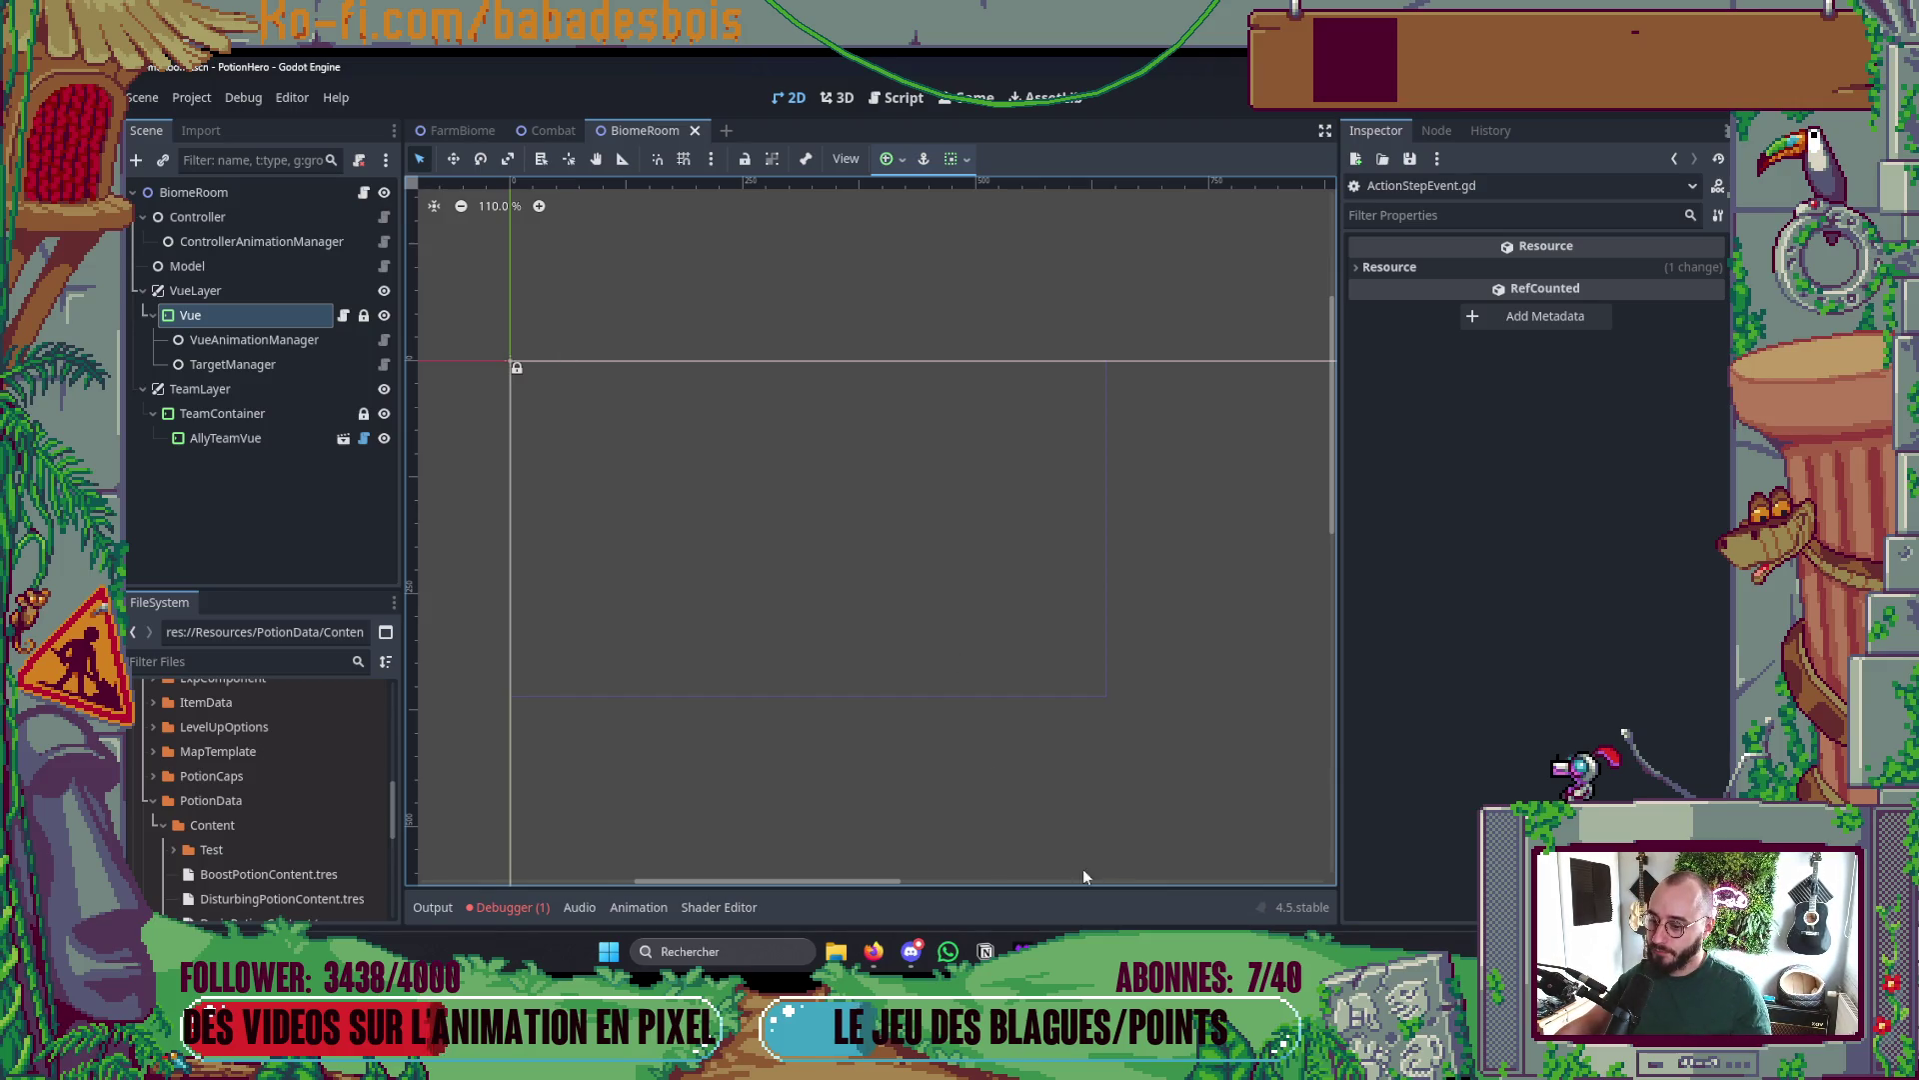
mouse_move(1097, 950)
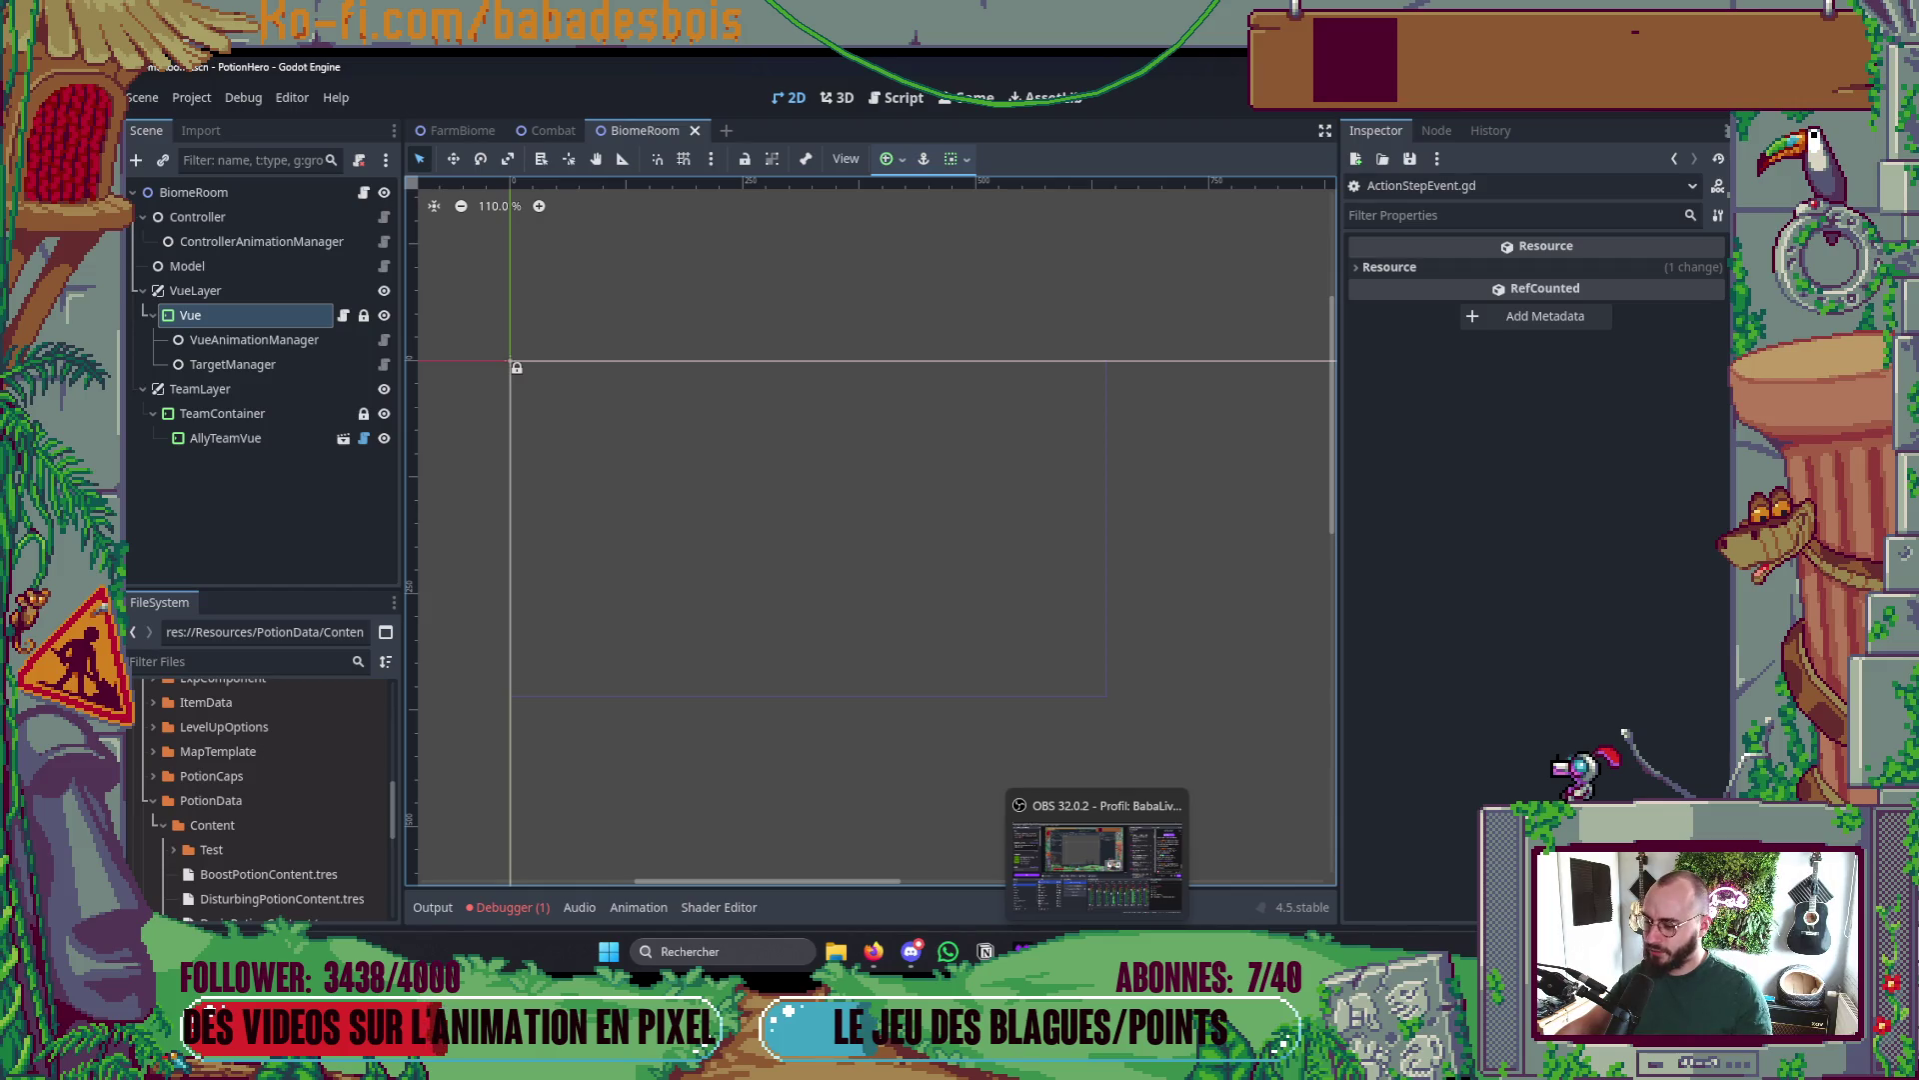
key(alt+Tab)
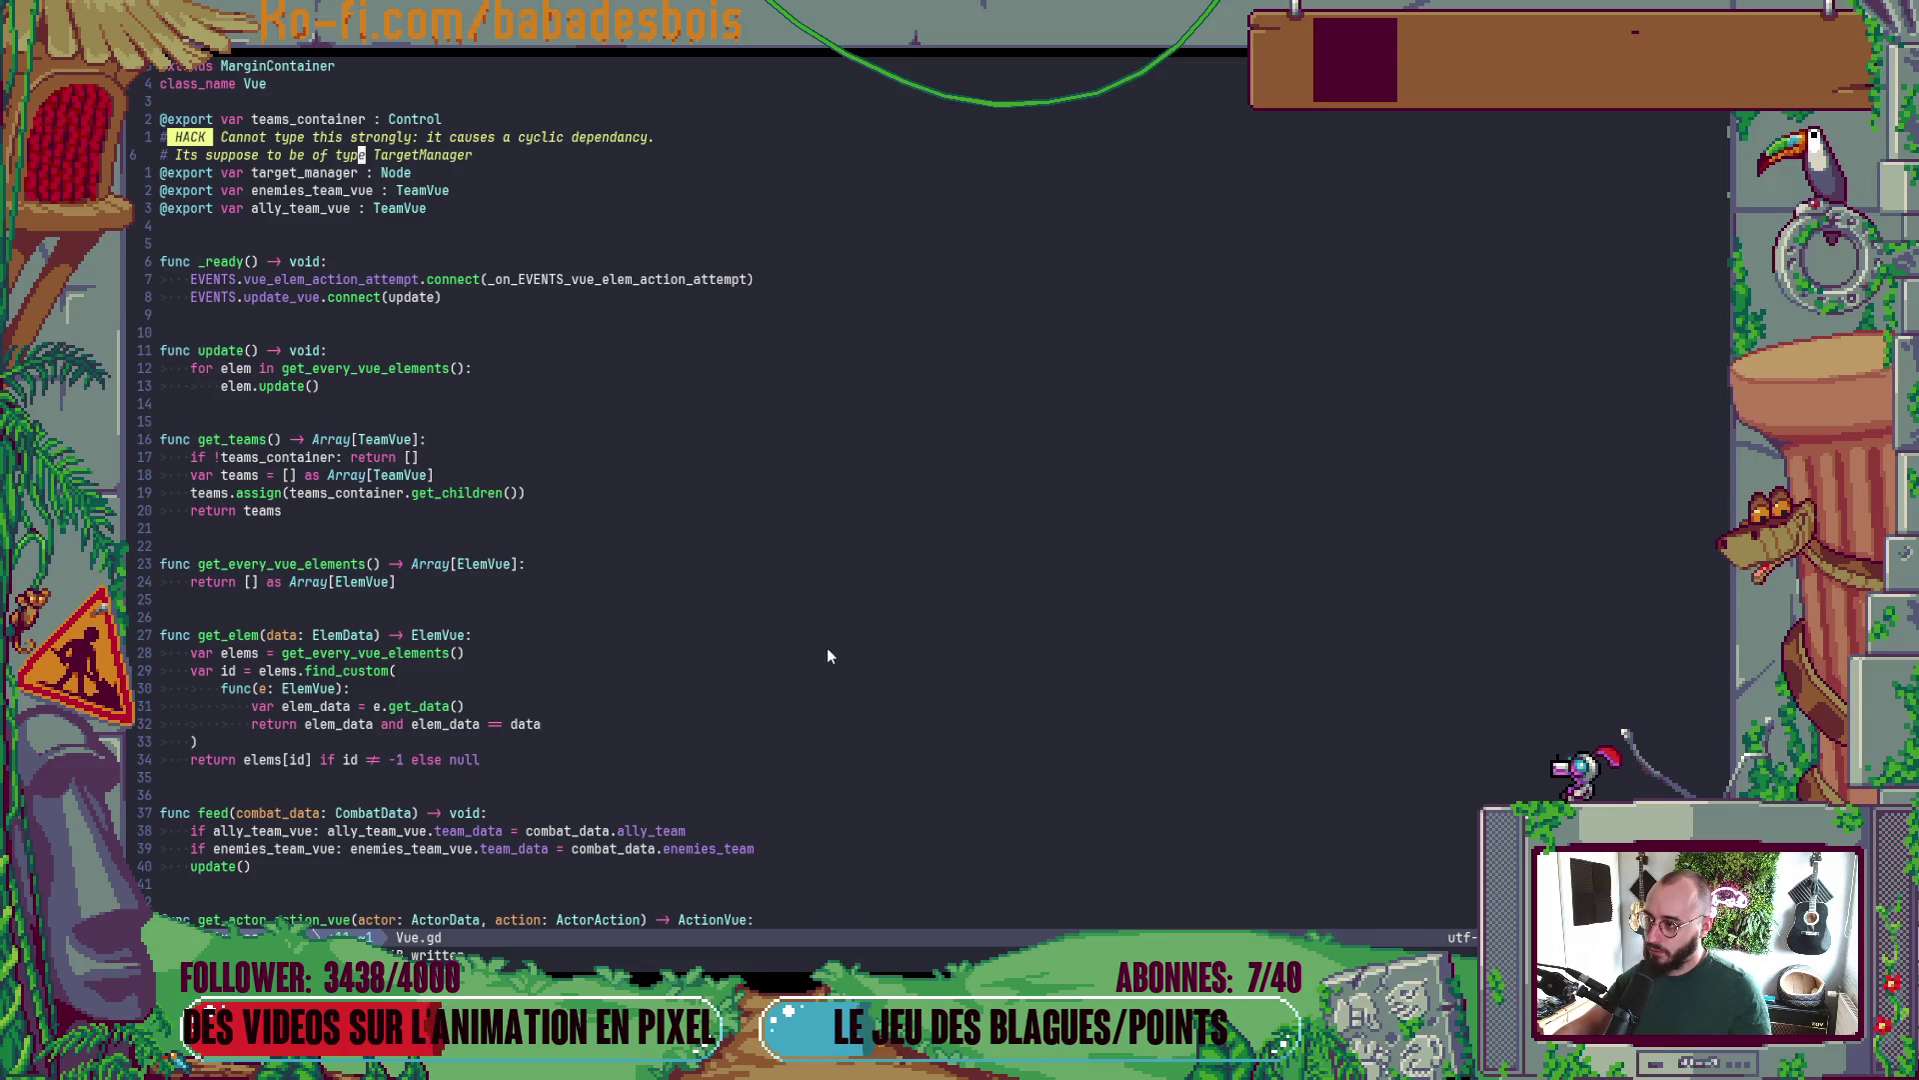
- Launch a quick F5 debug run of the game from Godot, then close the game window
scroll(769, 540, down, 6)
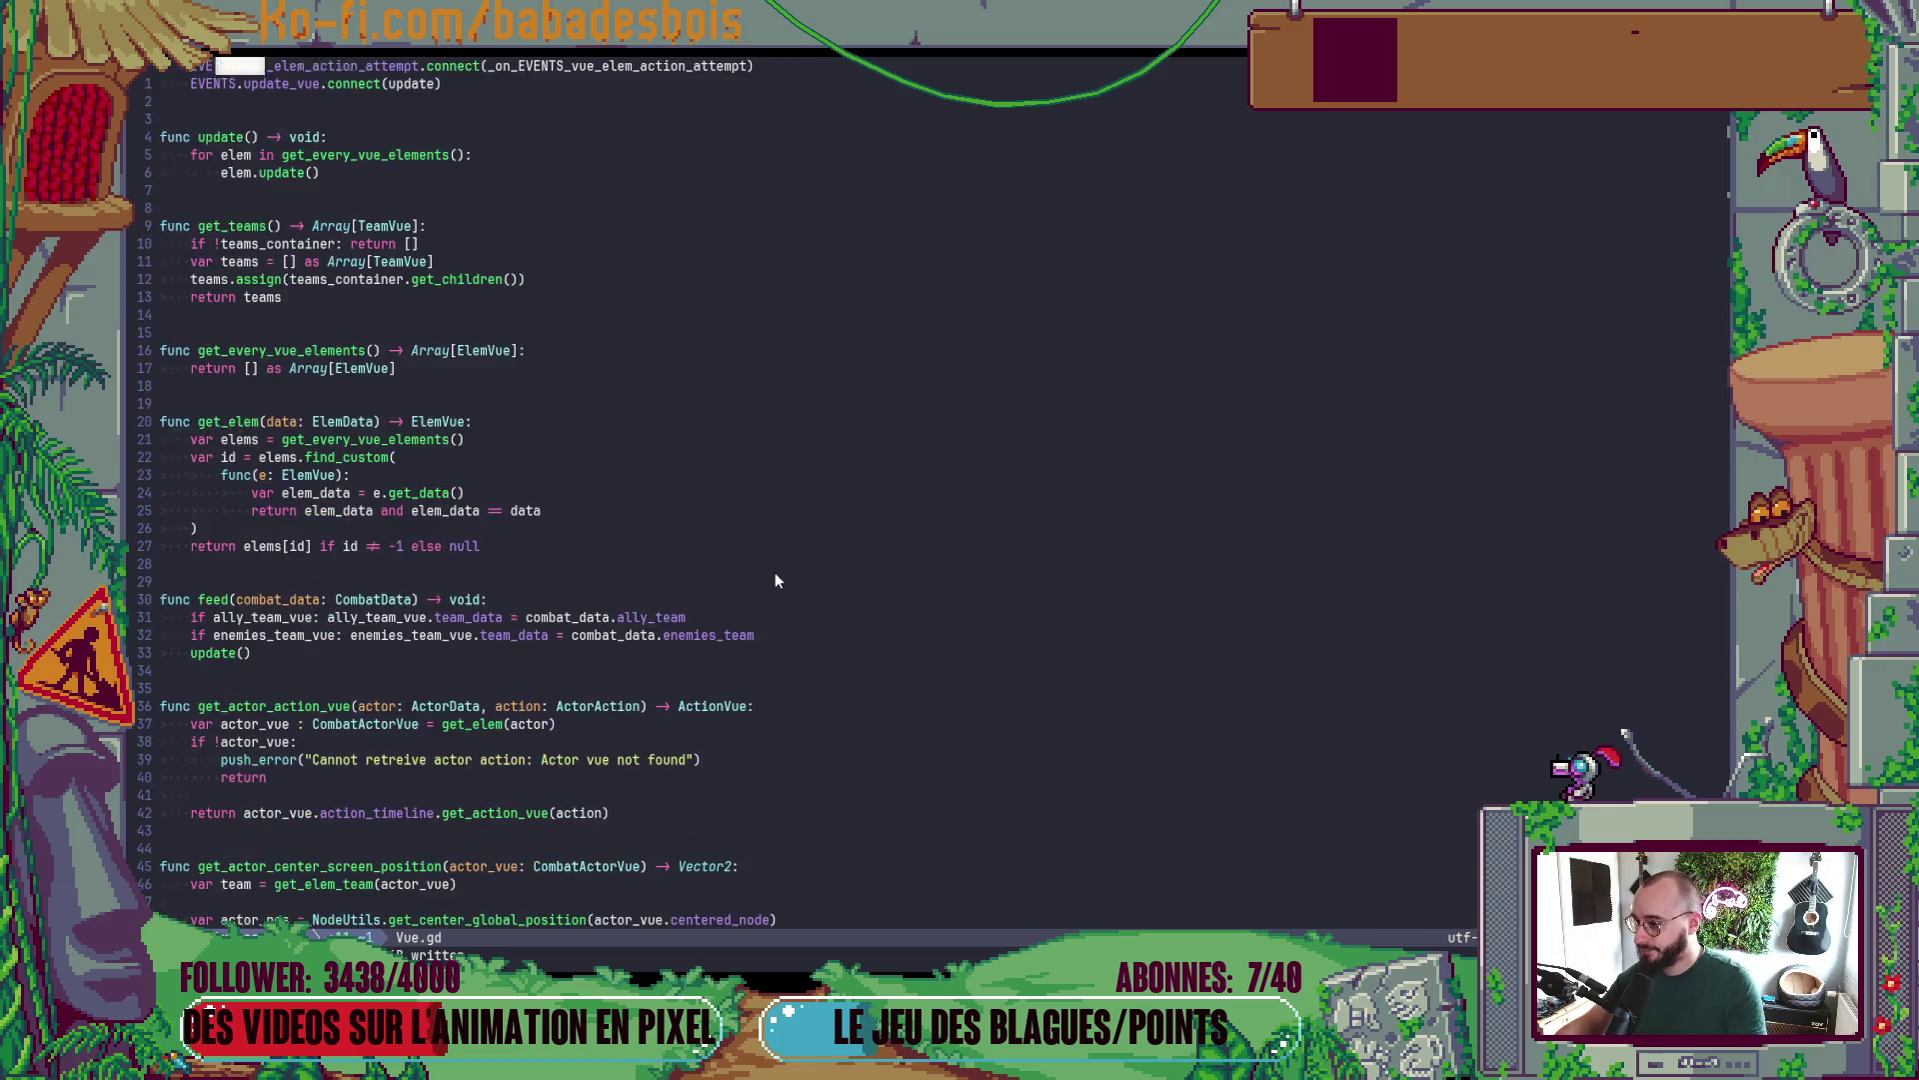
scroll(778, 559, up, 6)
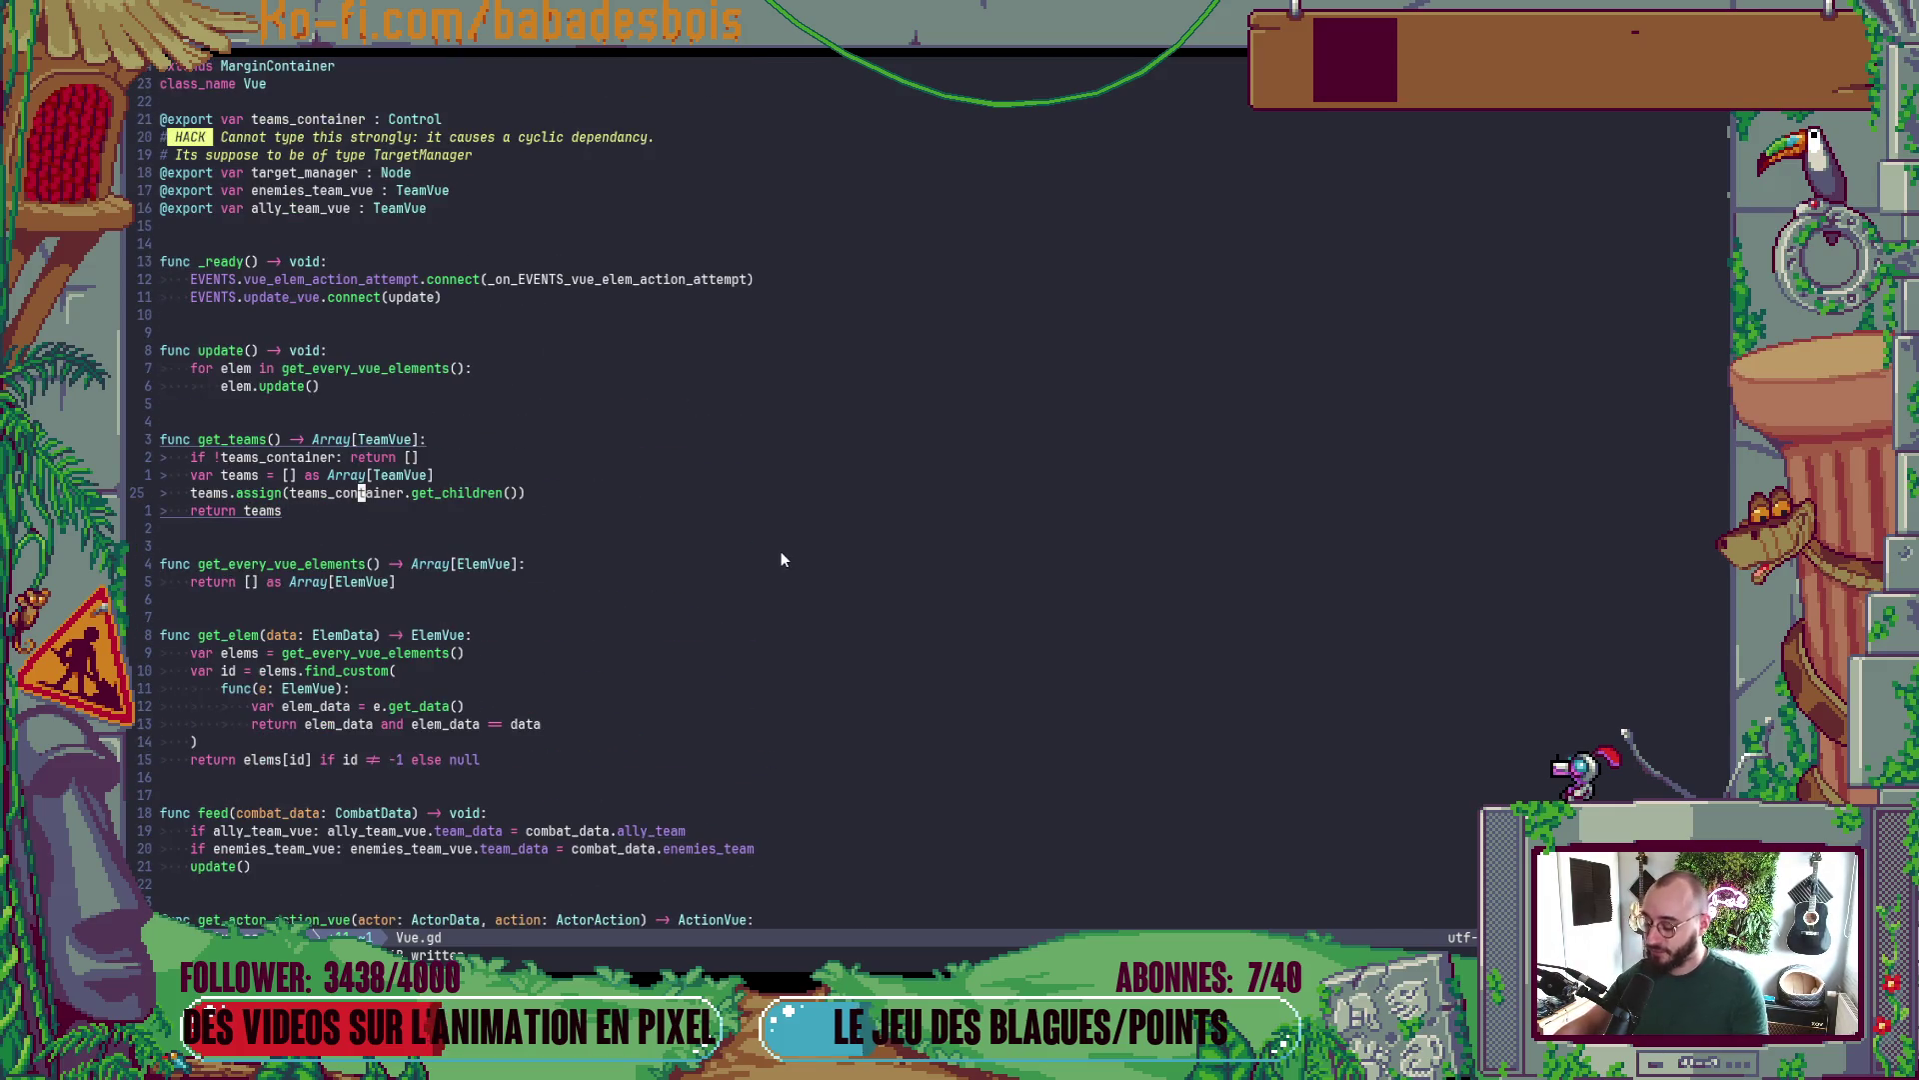
key(alt+Tab)
key(F5)
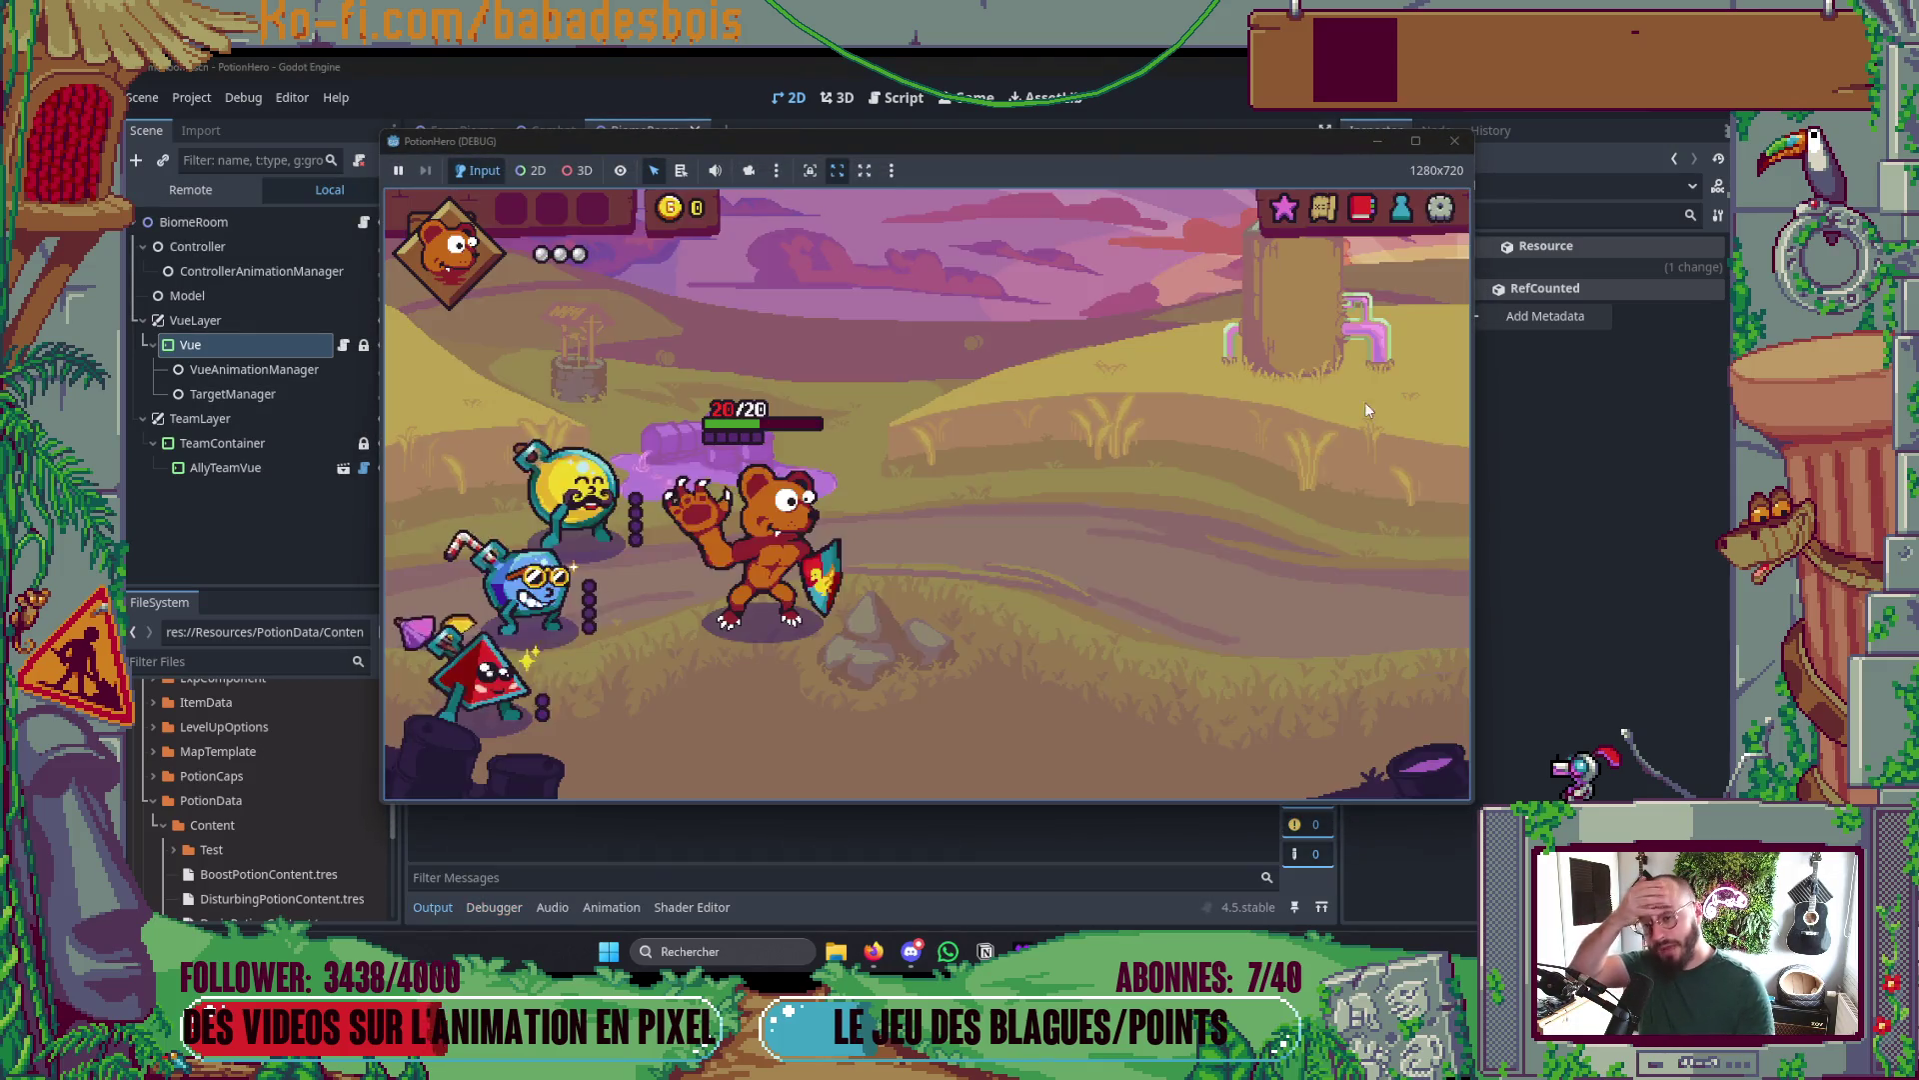
click(1453, 148)
- Back in Neovim, place the cursor on the find_custom line and reveal the git diff pane
key(alt+Tab)
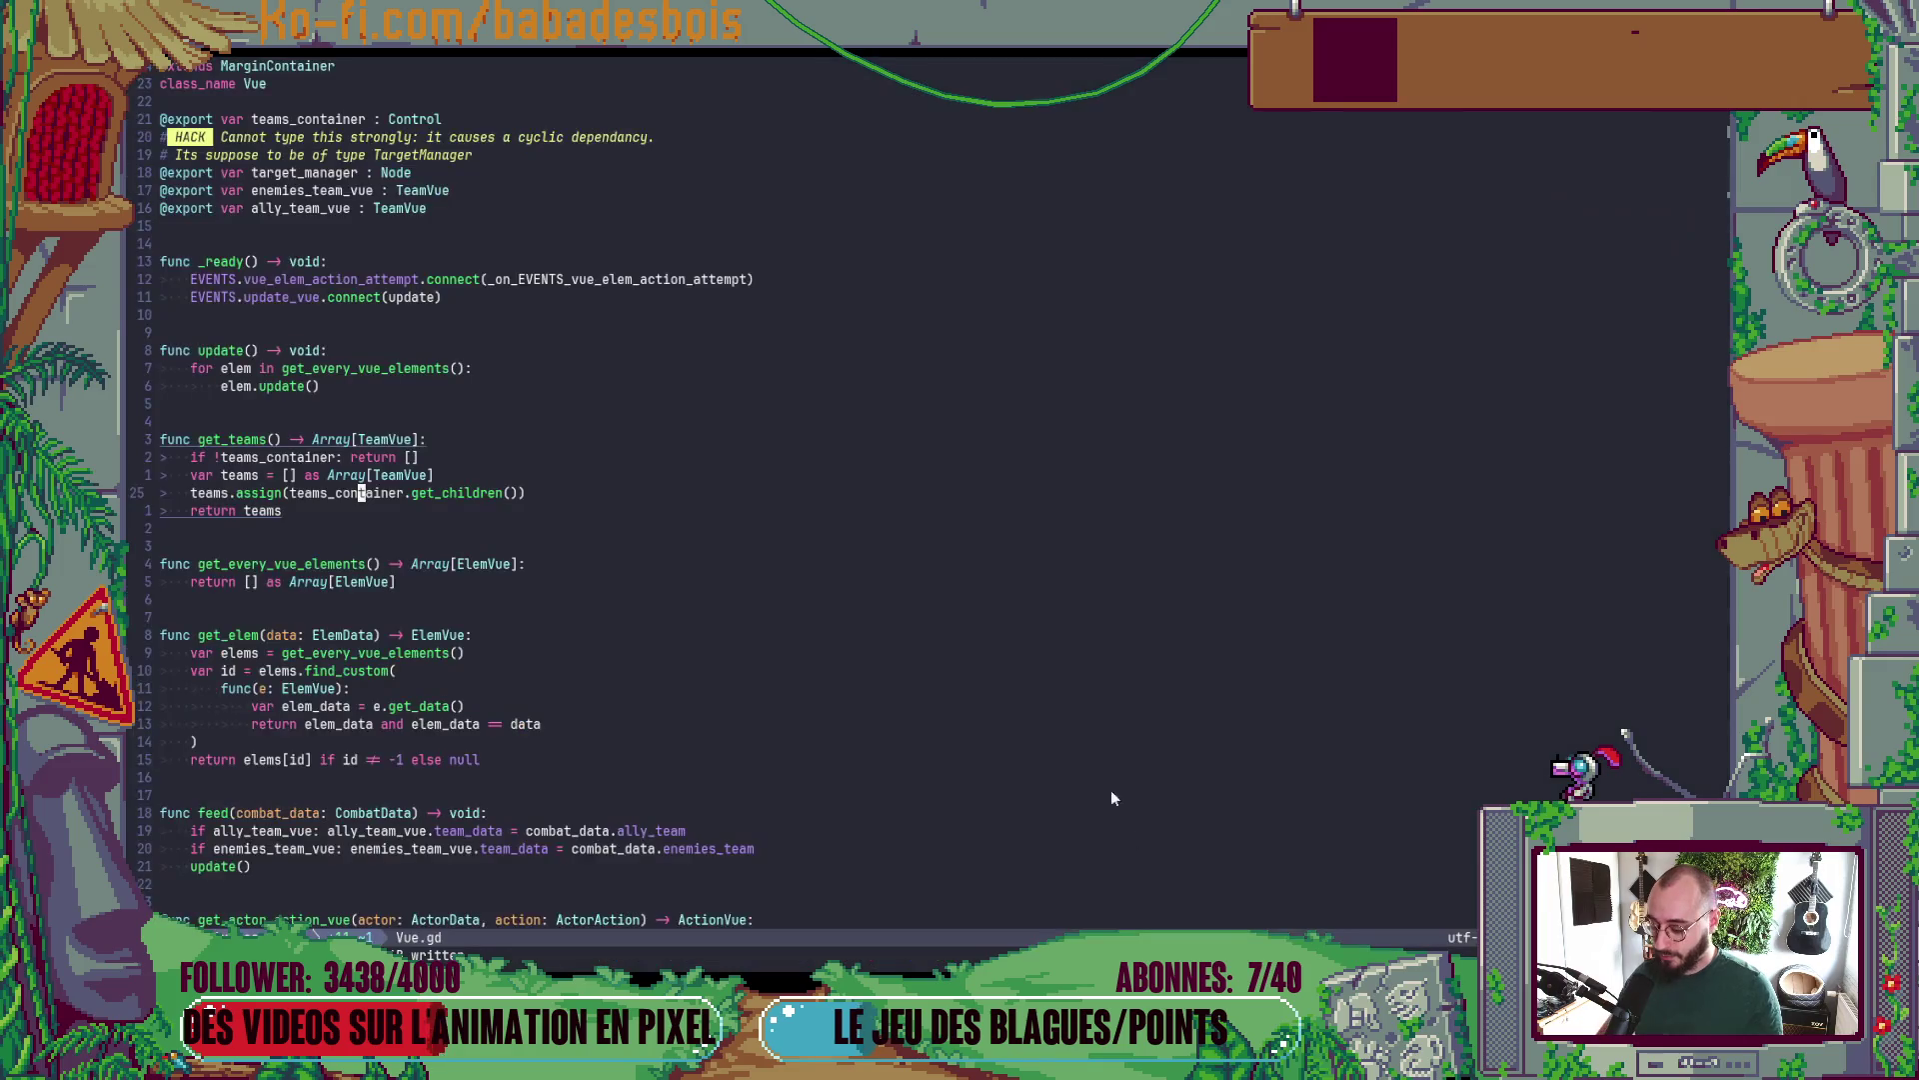
click(1013, 668)
key(ctrl+b)
- Check git status and stage Scripts/Vue/Vue.gd
key(z)
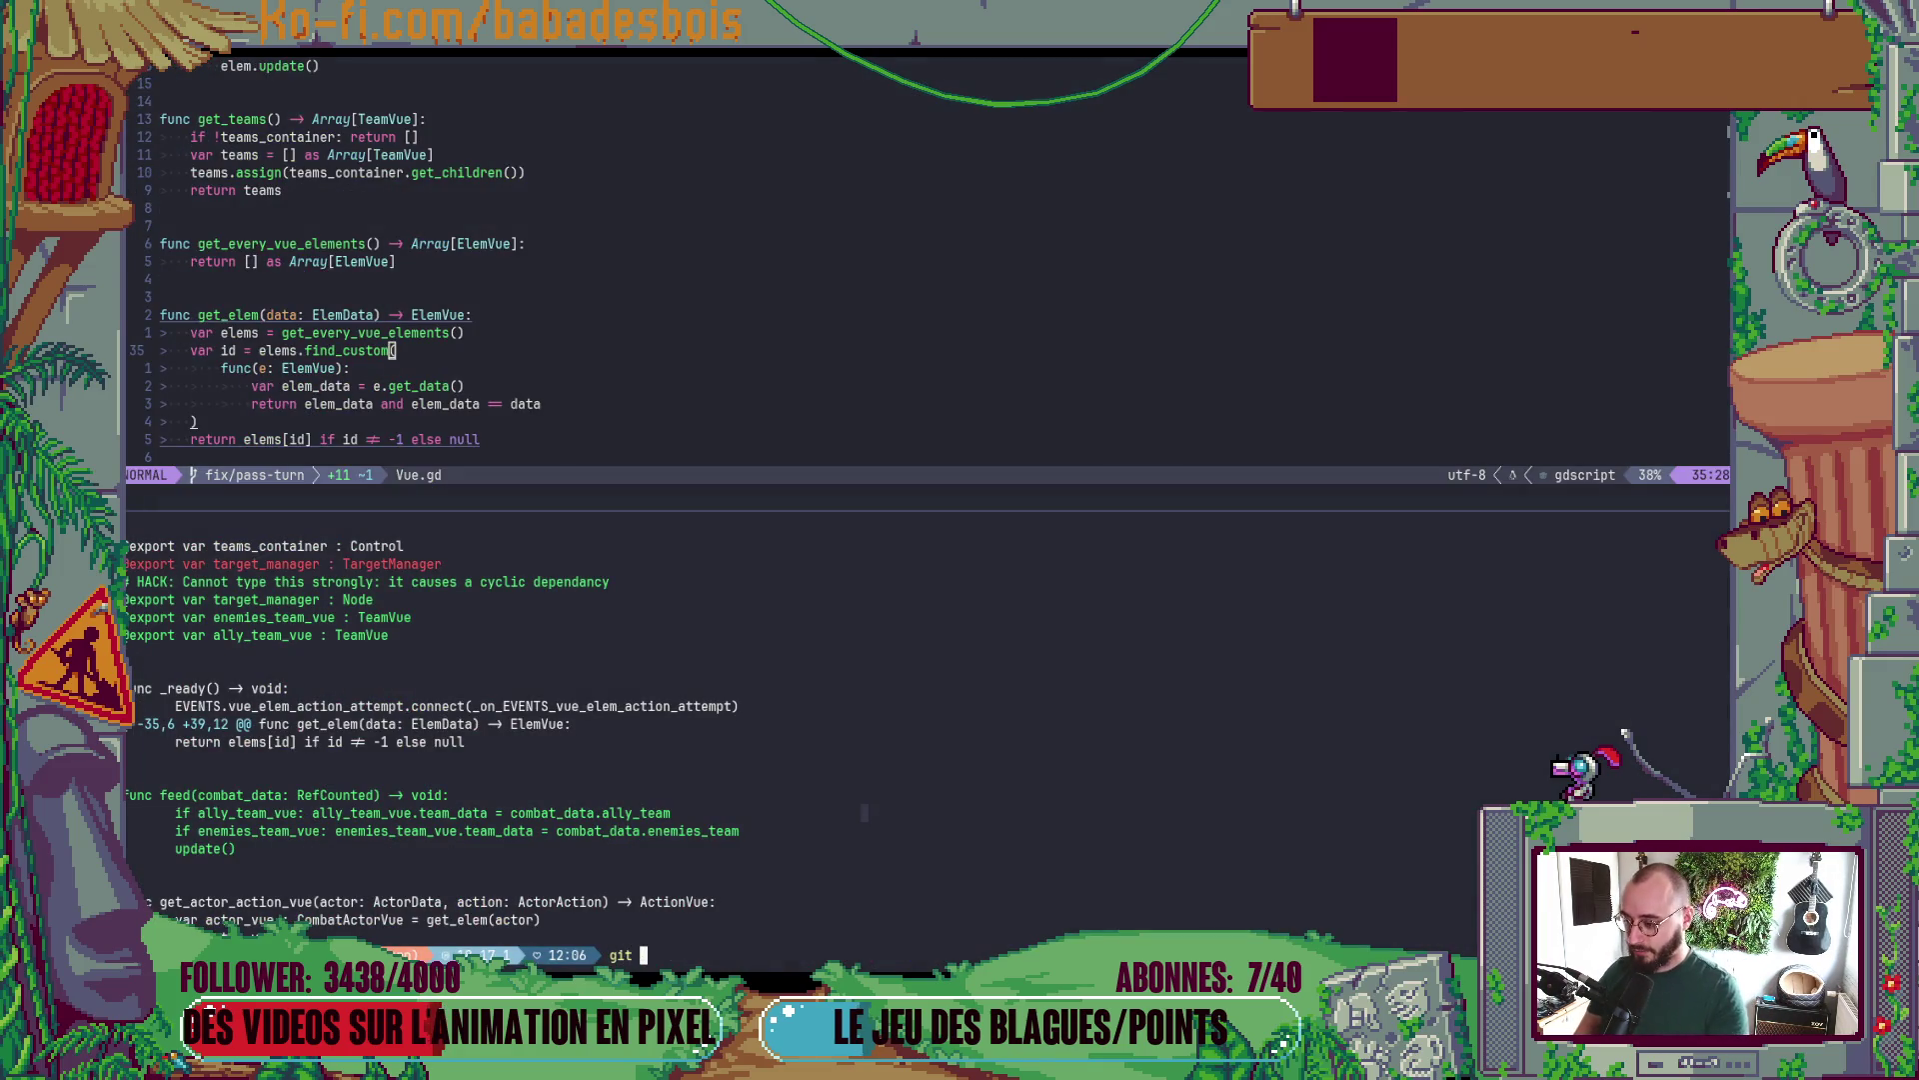
text(s)
key(Return)
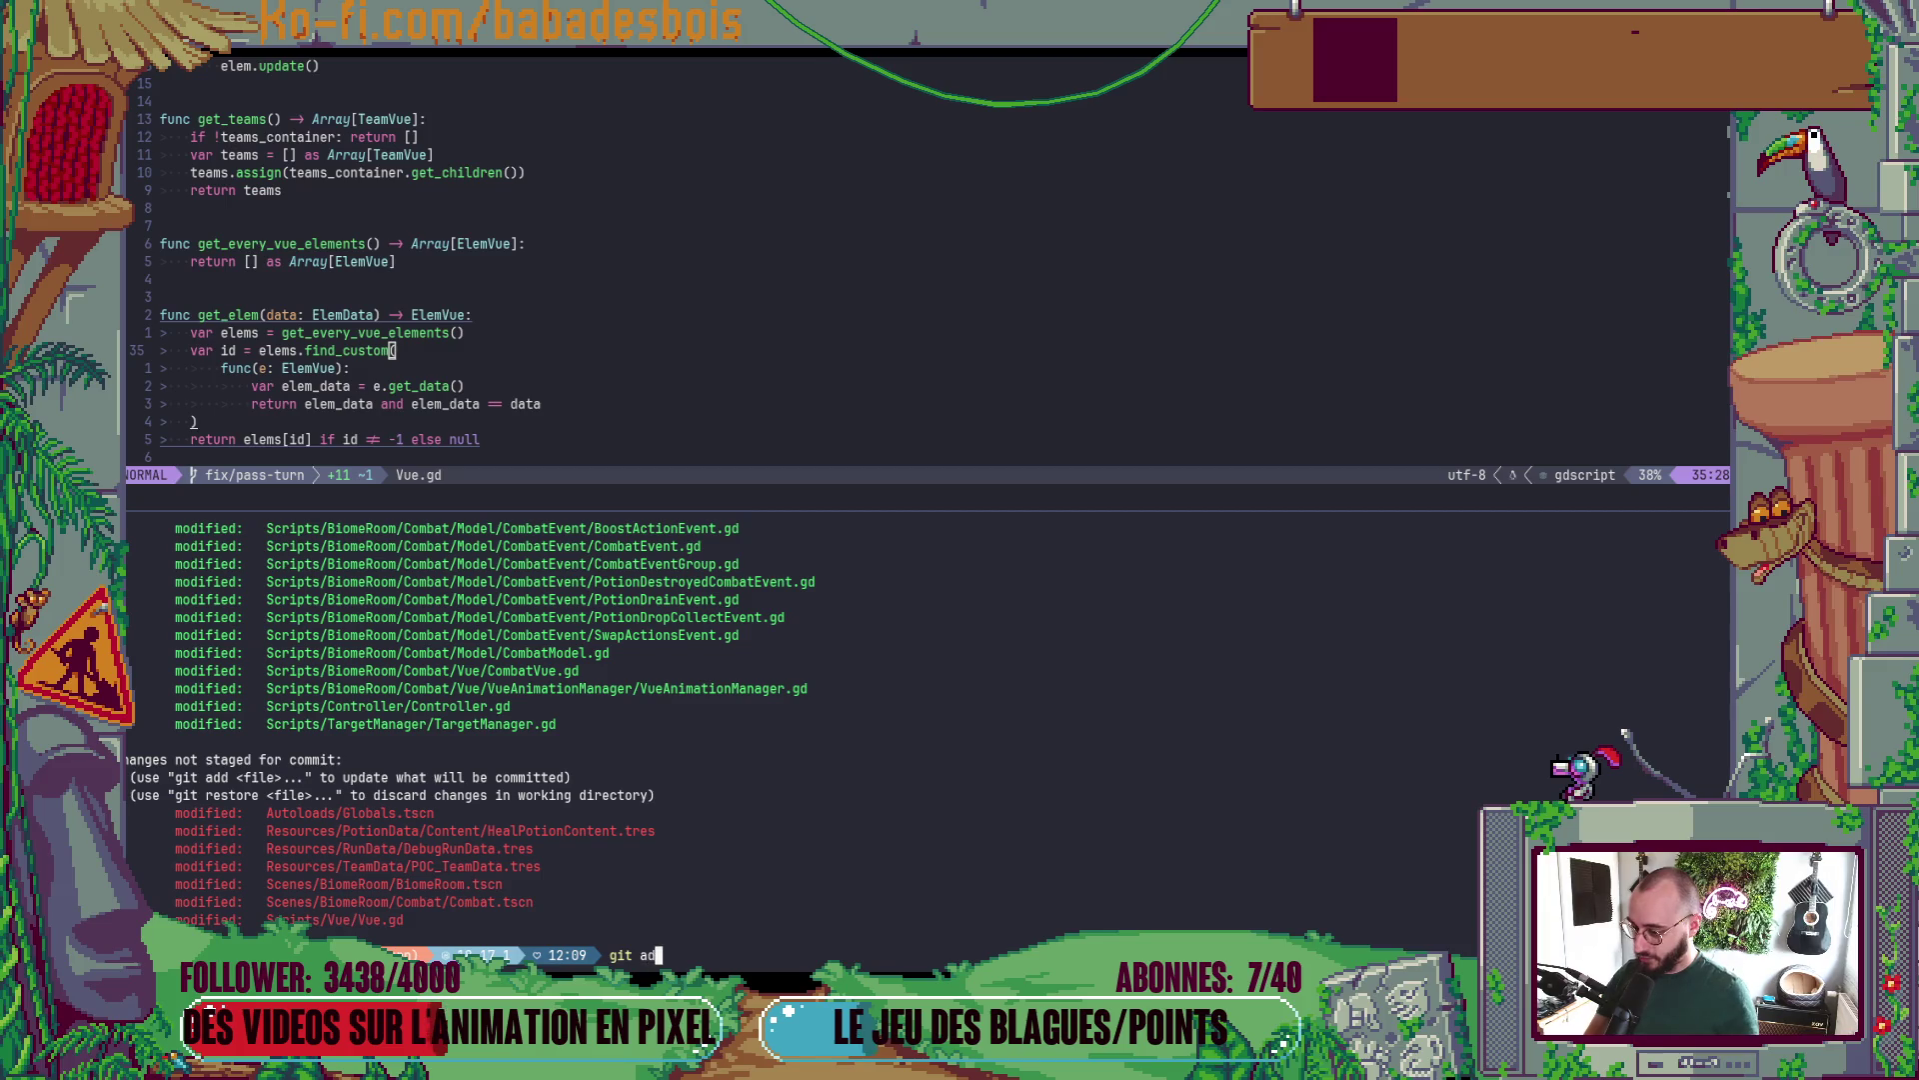
double_click(346, 920)
middle_click(346, 920)
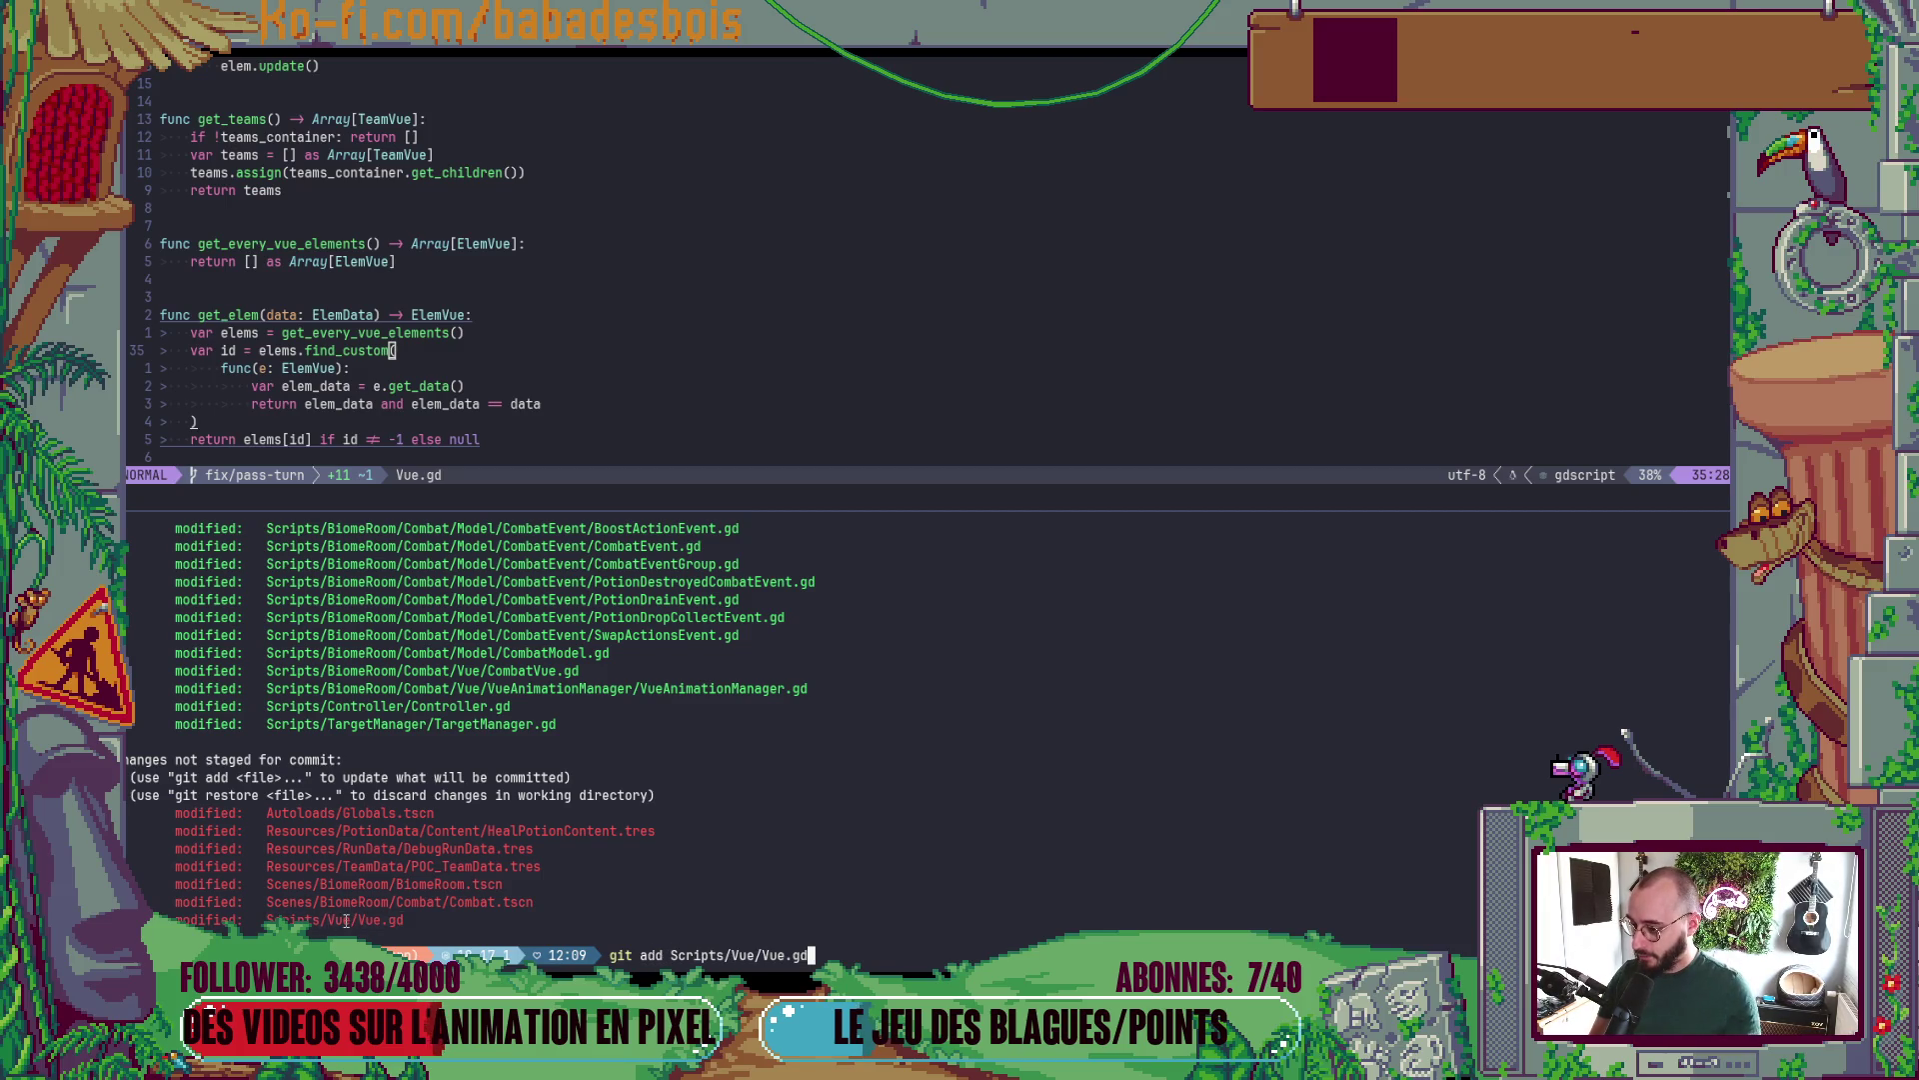
key(Return)
text(cz)
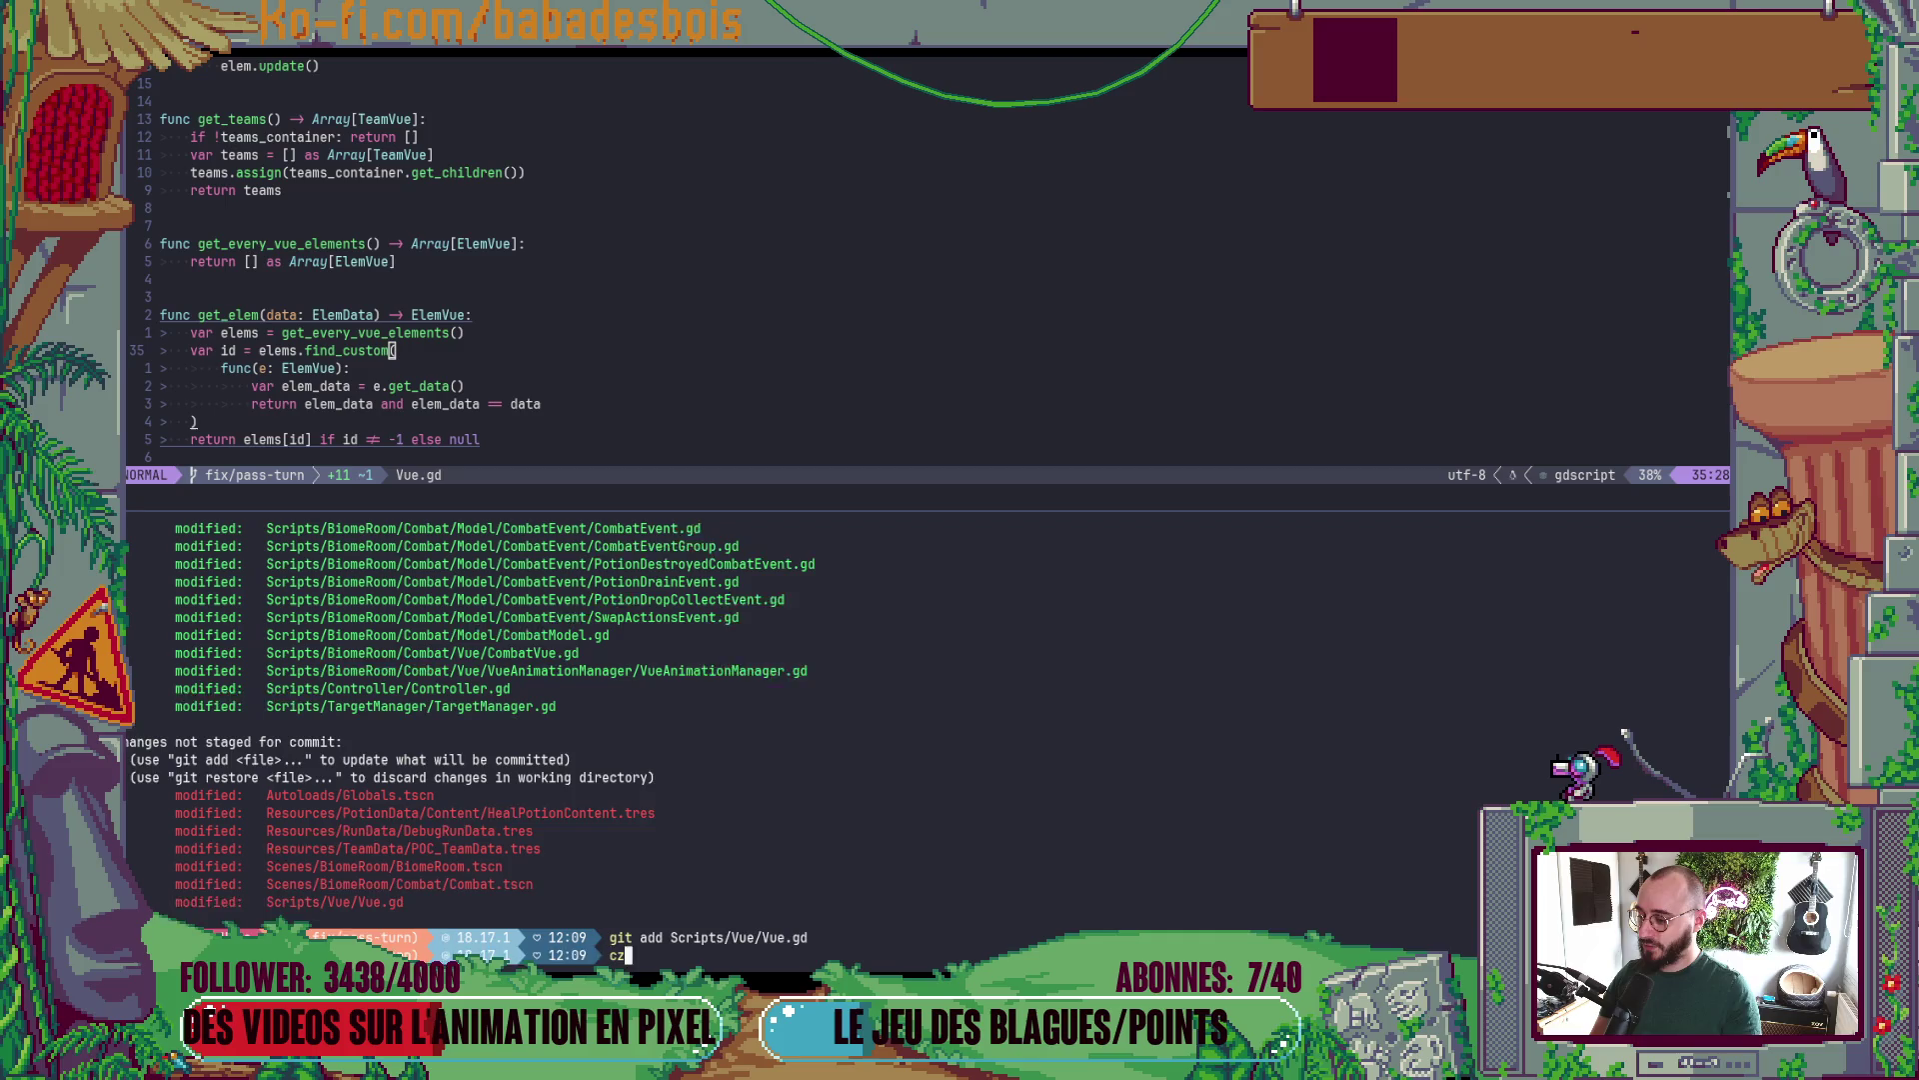
- Commit it with cz as a refactor described 'Make actions usable out of combat'
key(Return)
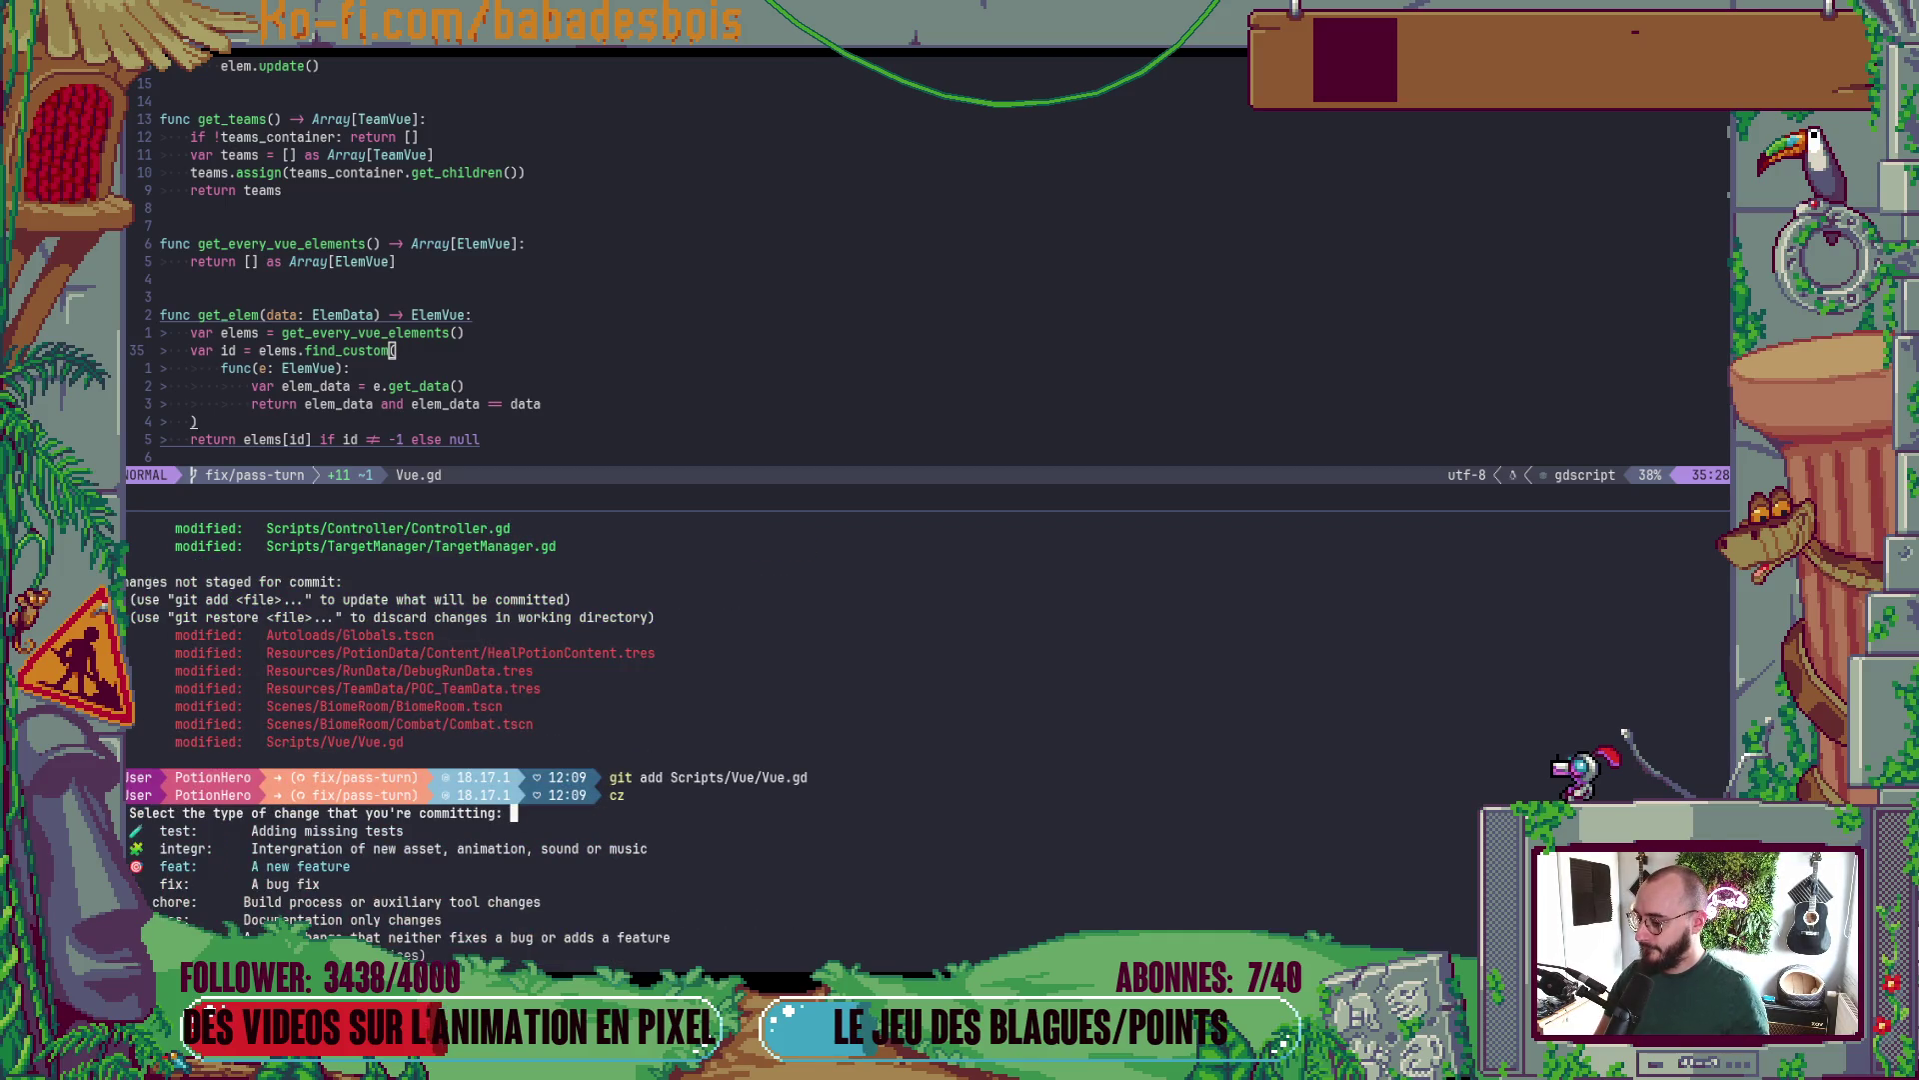
key(Down)
key(Down)
key(Down)
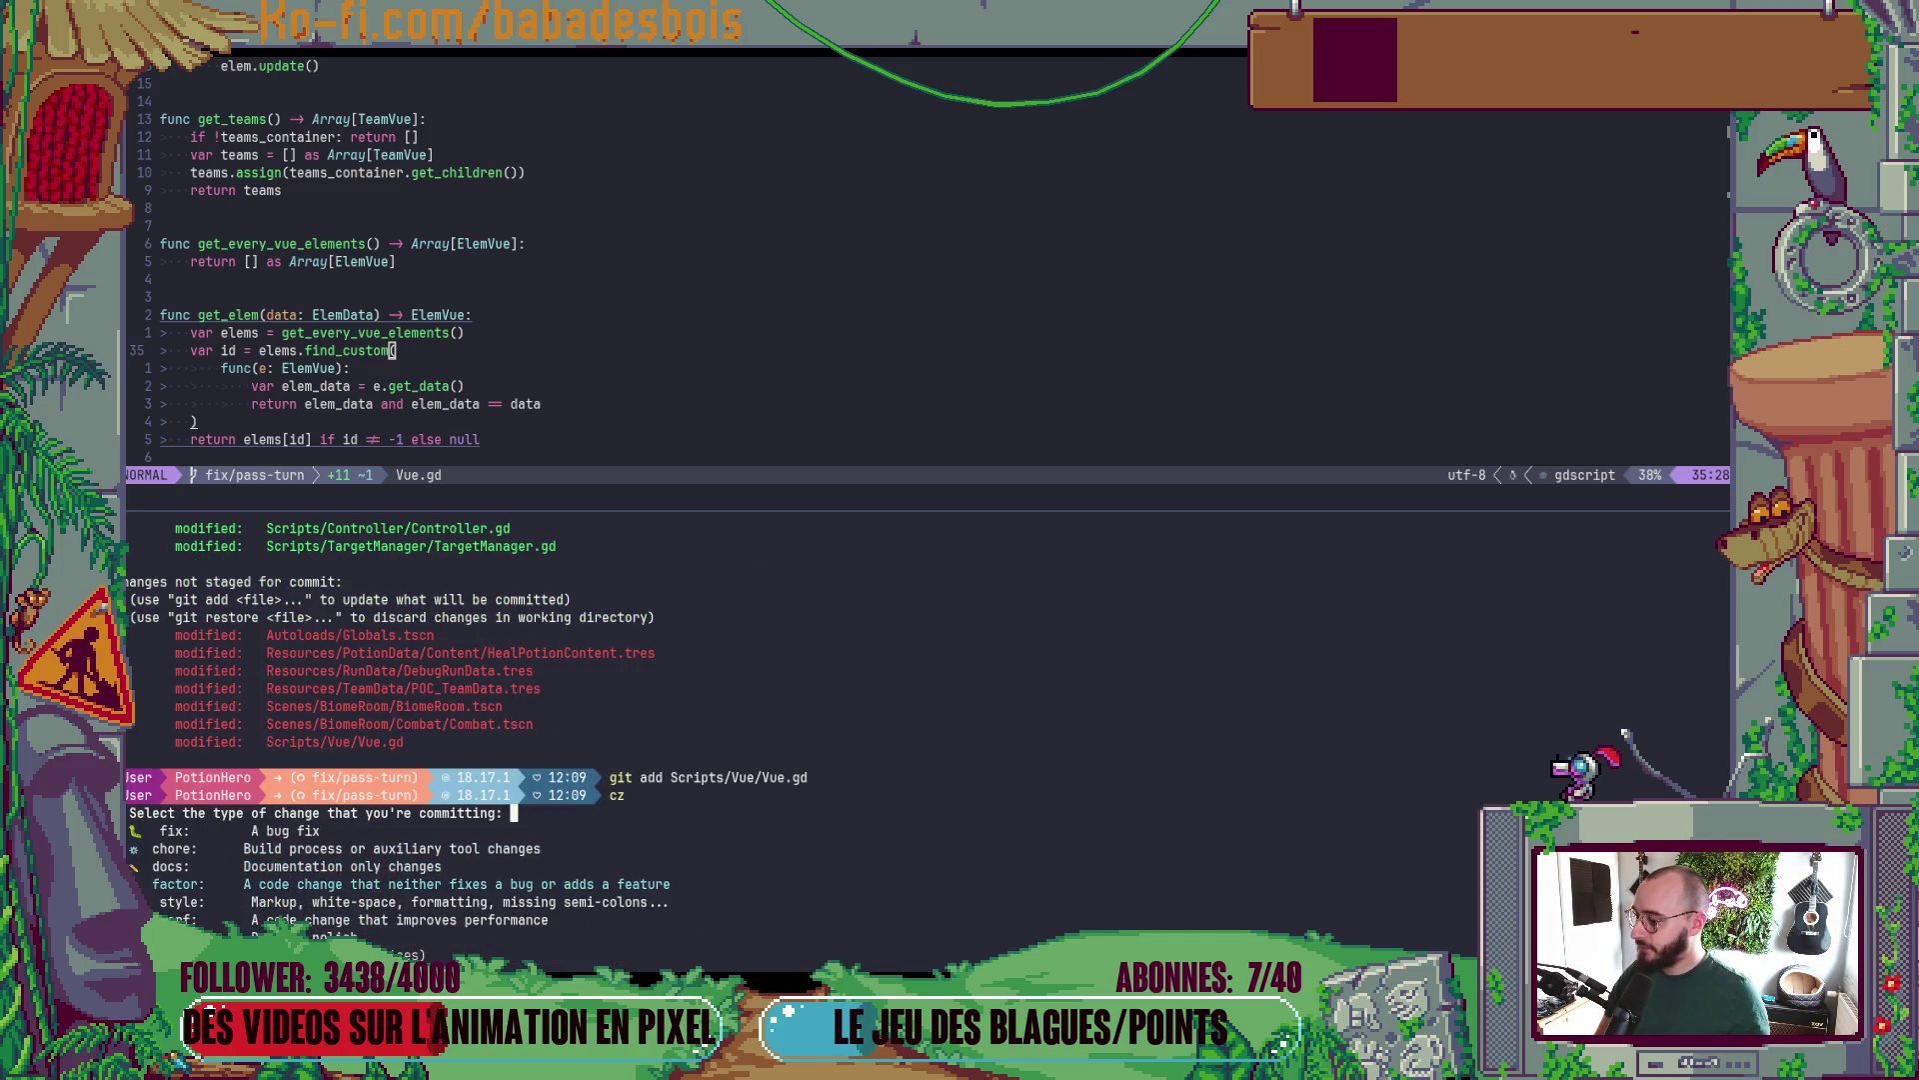
key(Return)
key(Return)
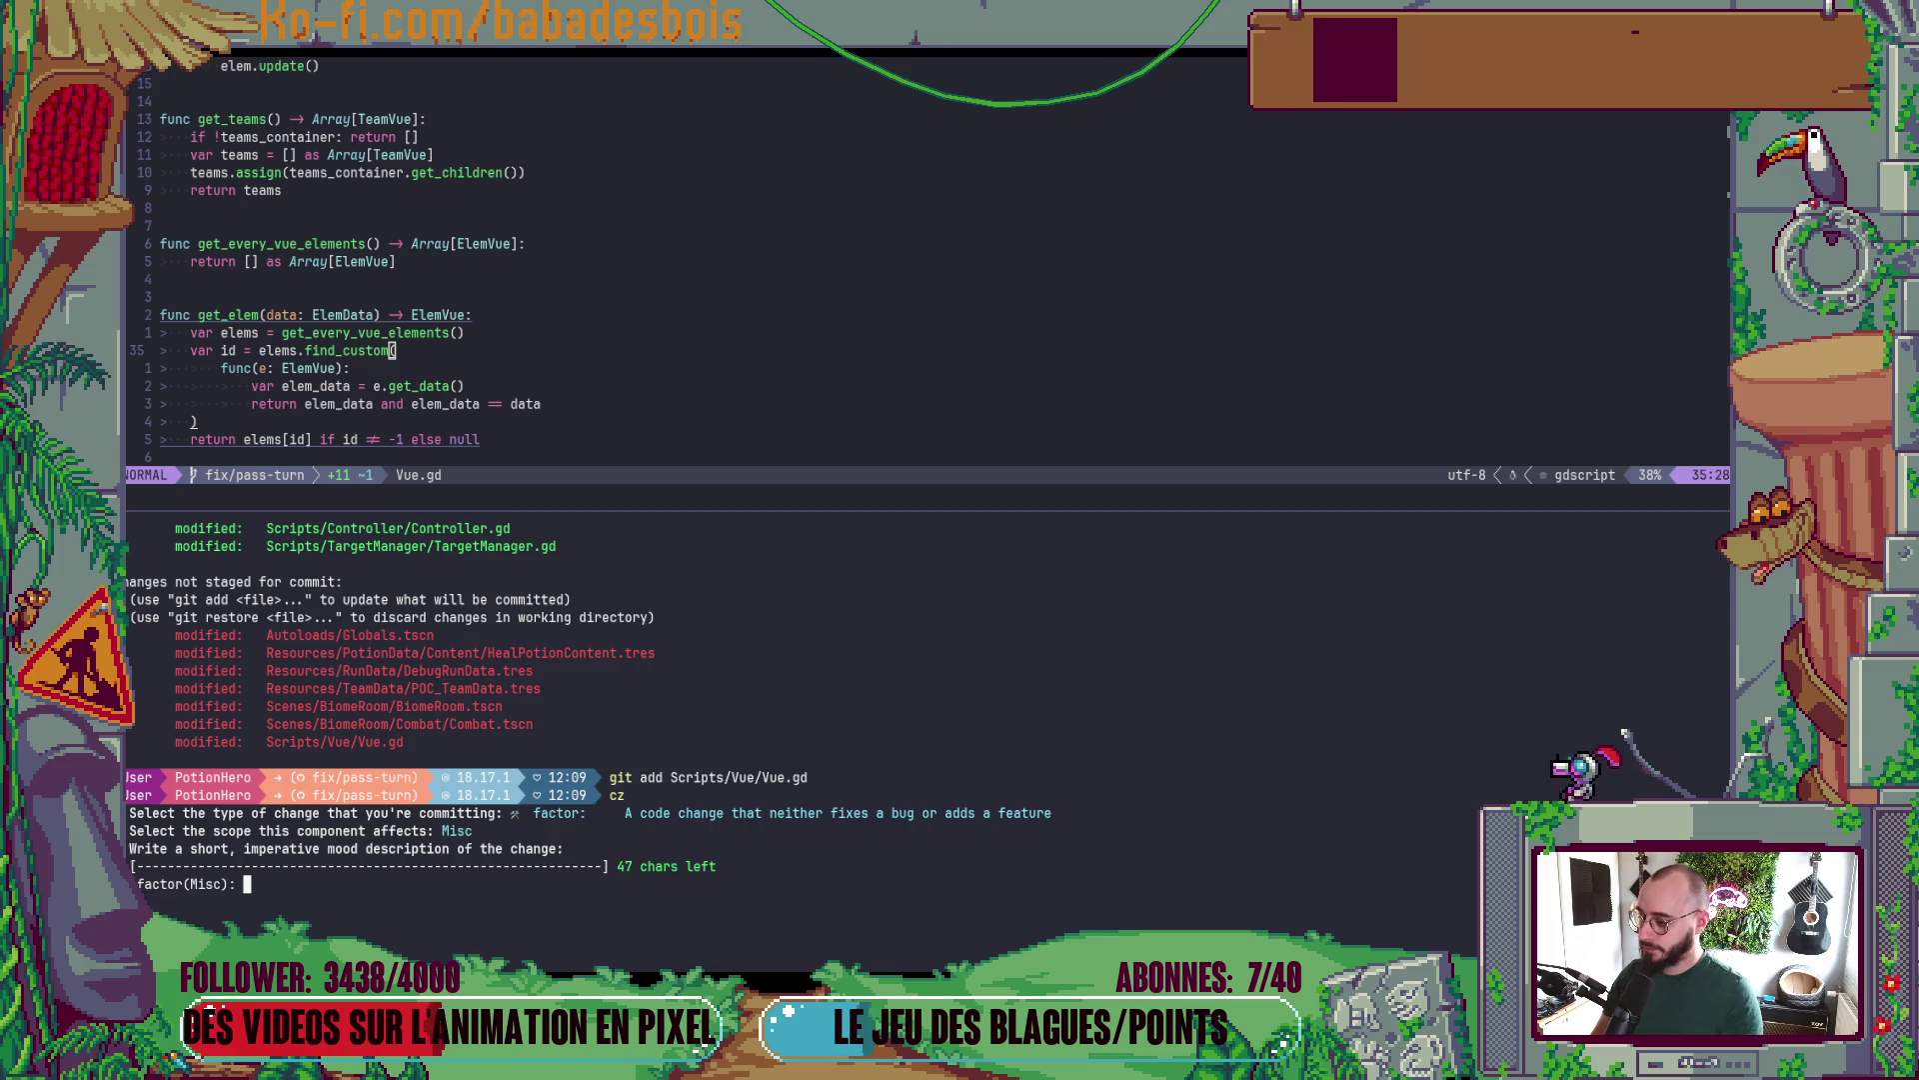
text(Make)
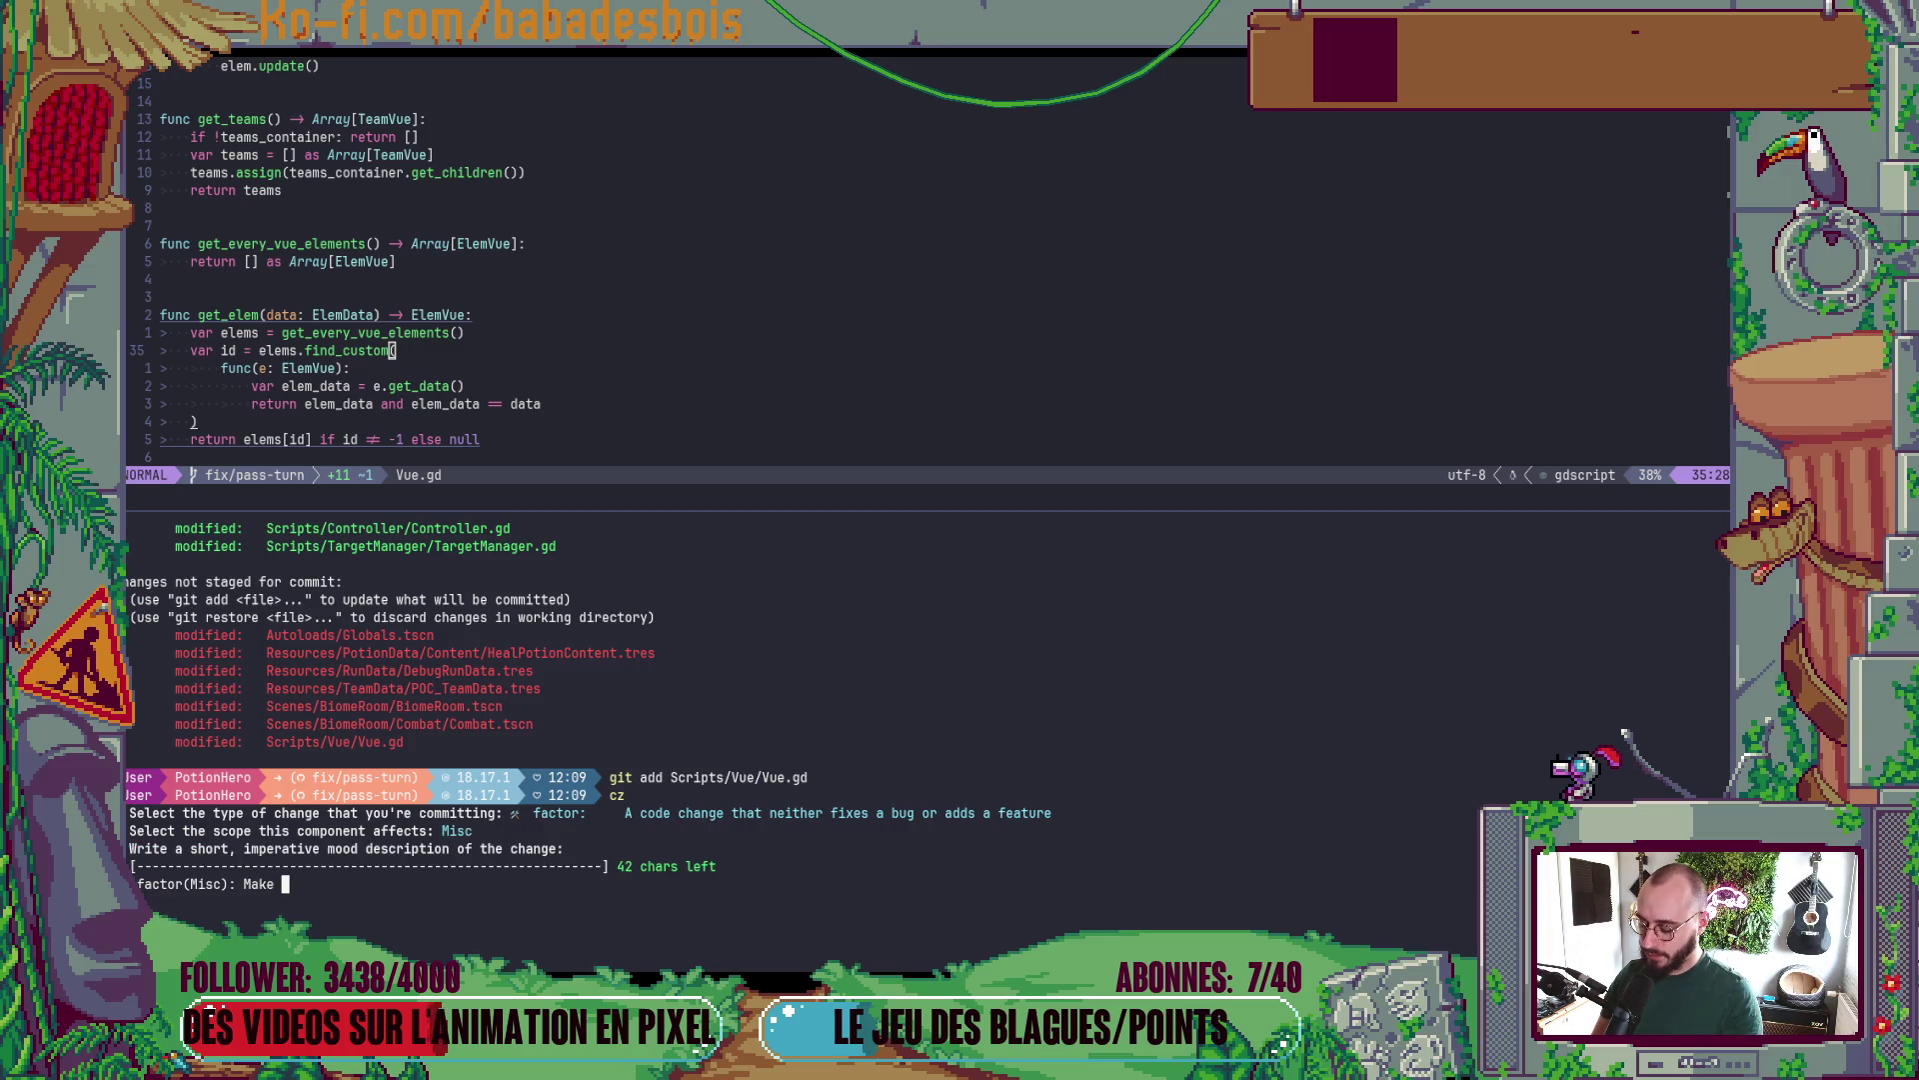
text(actions u)
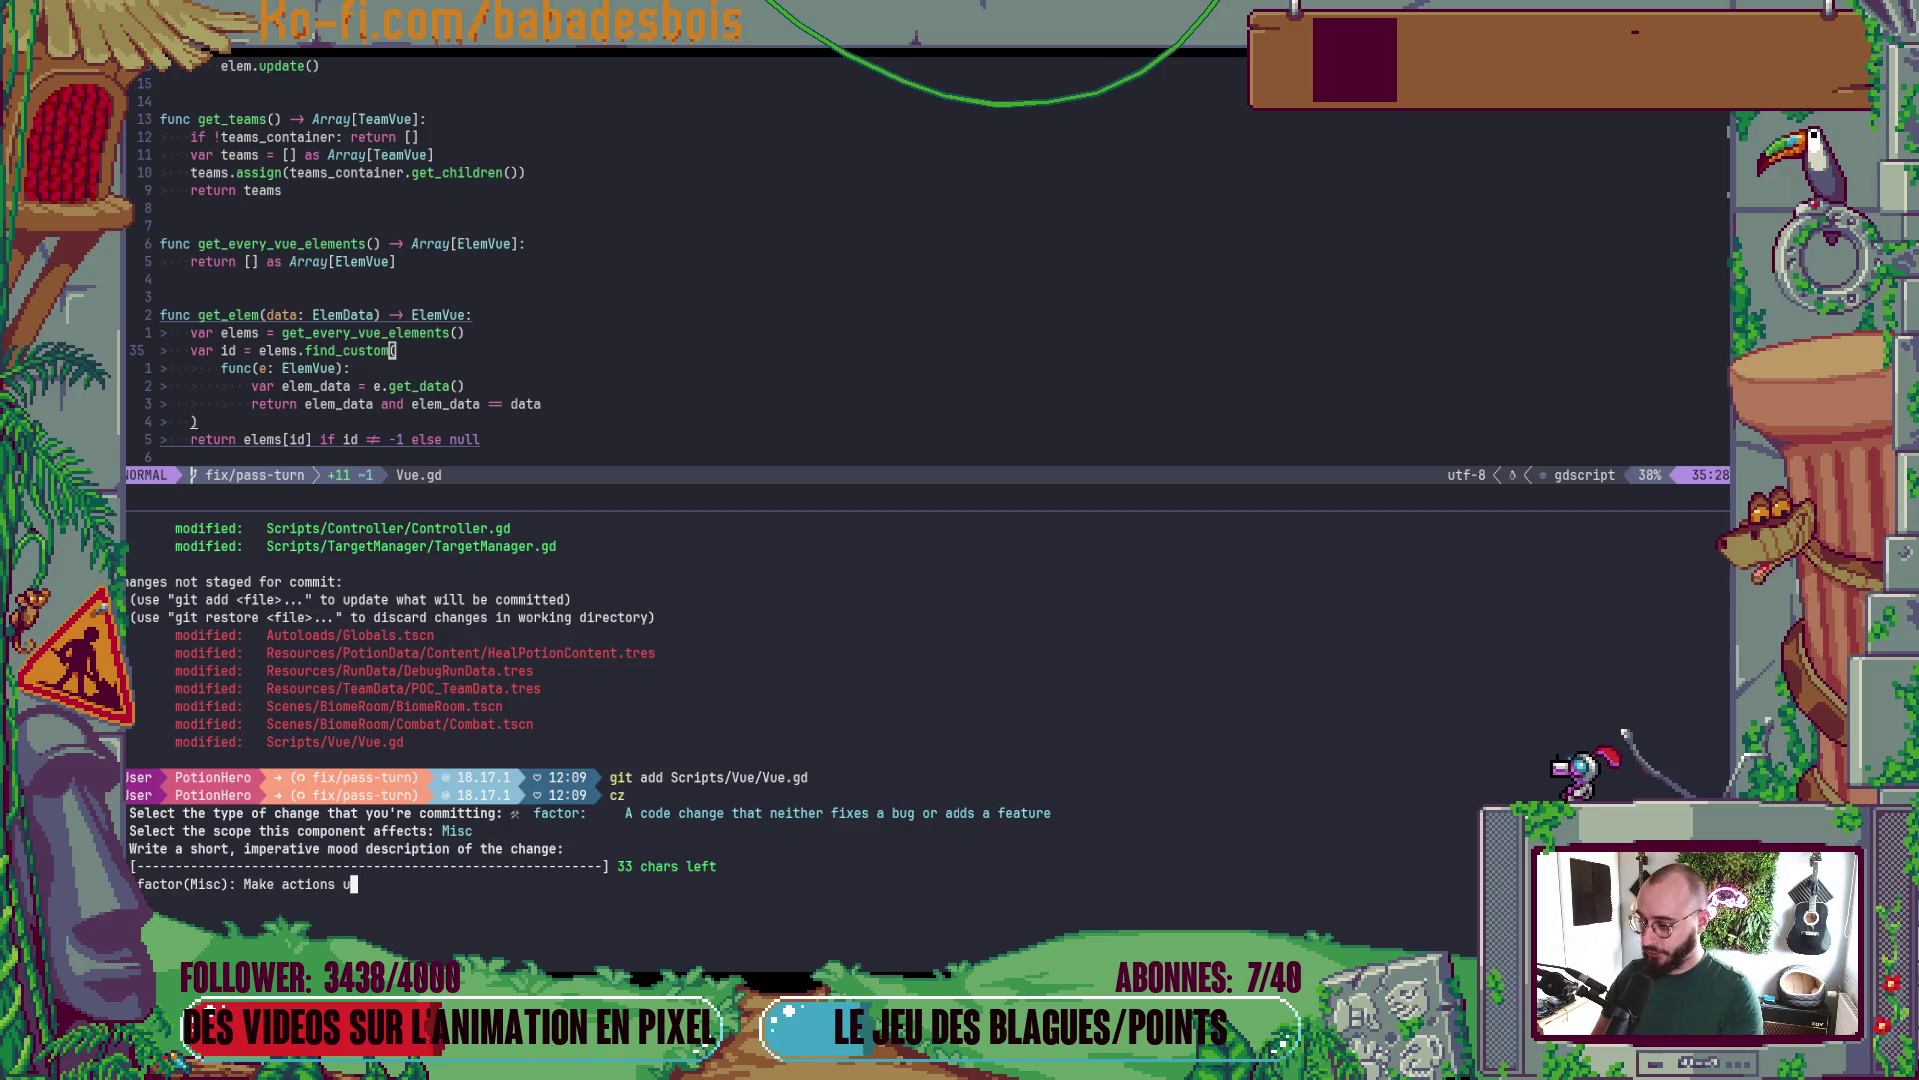
text(sag)
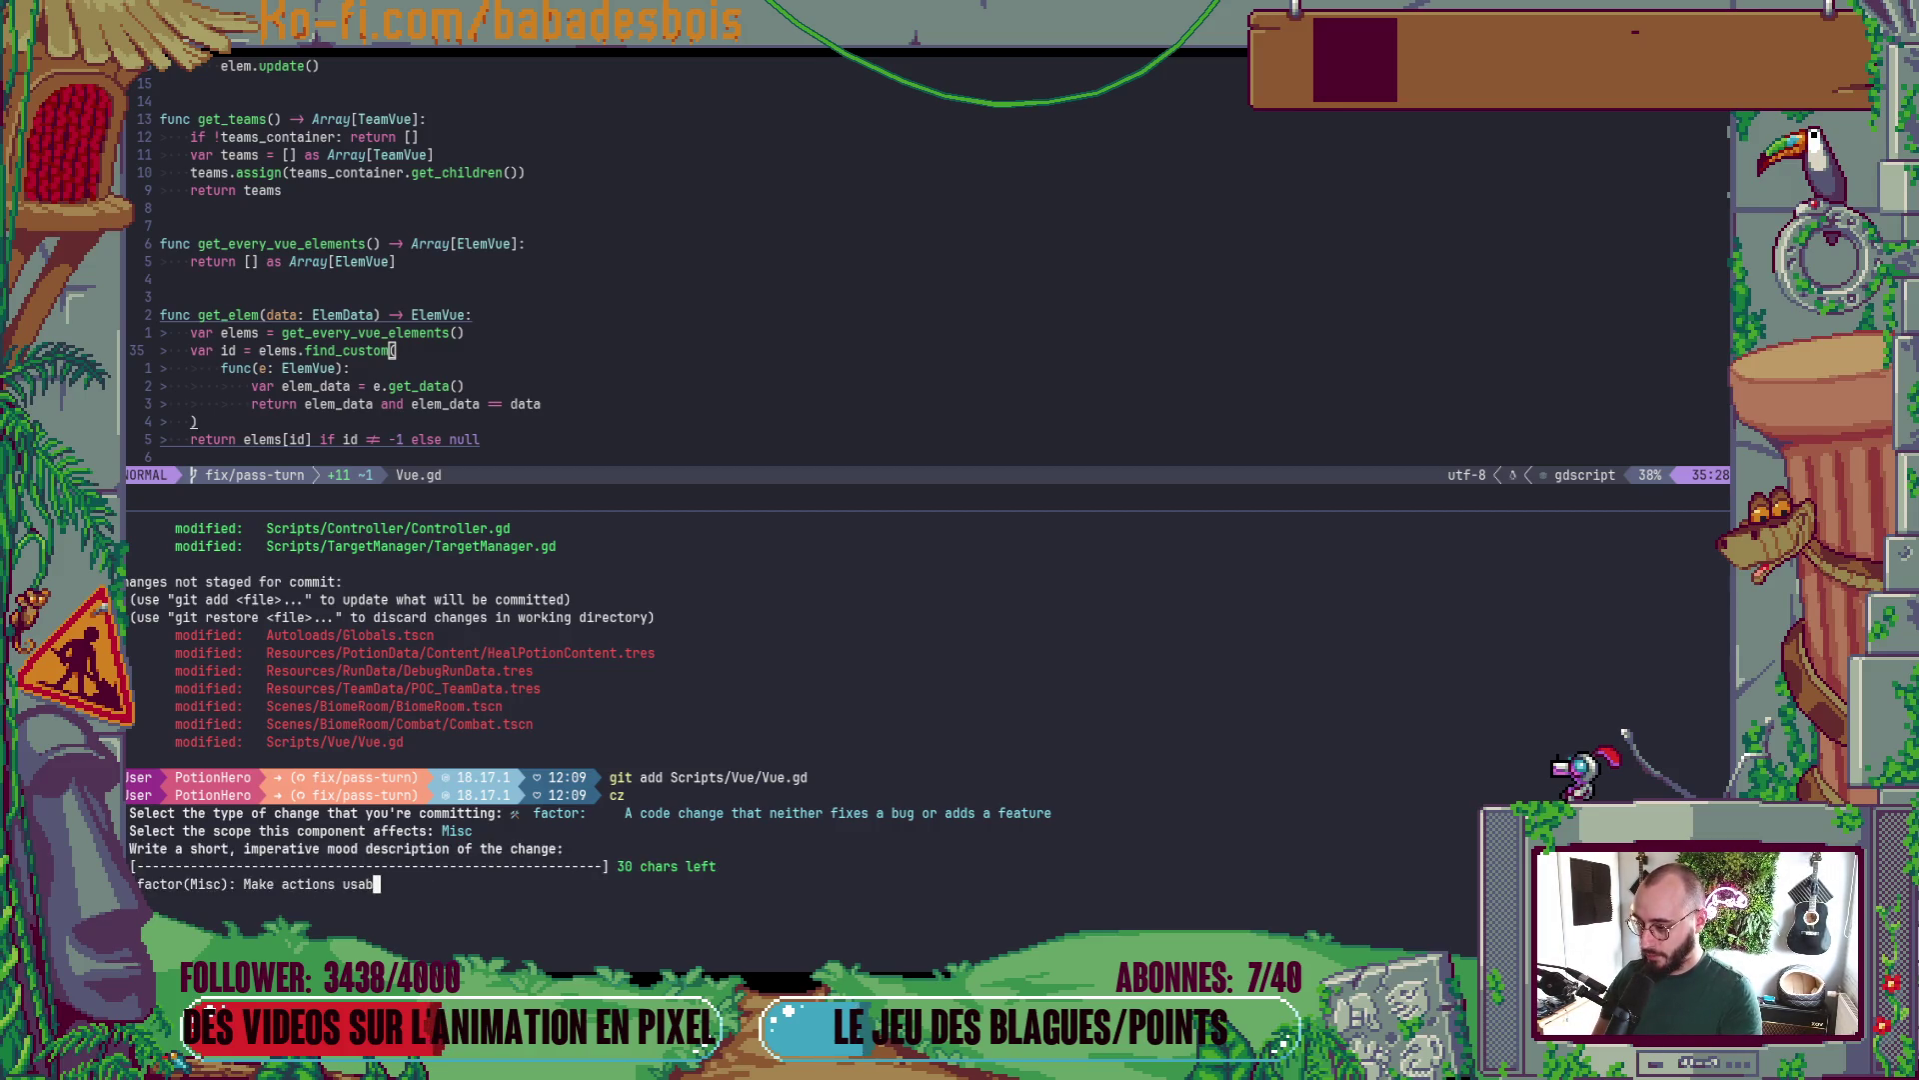
text(ale out c)
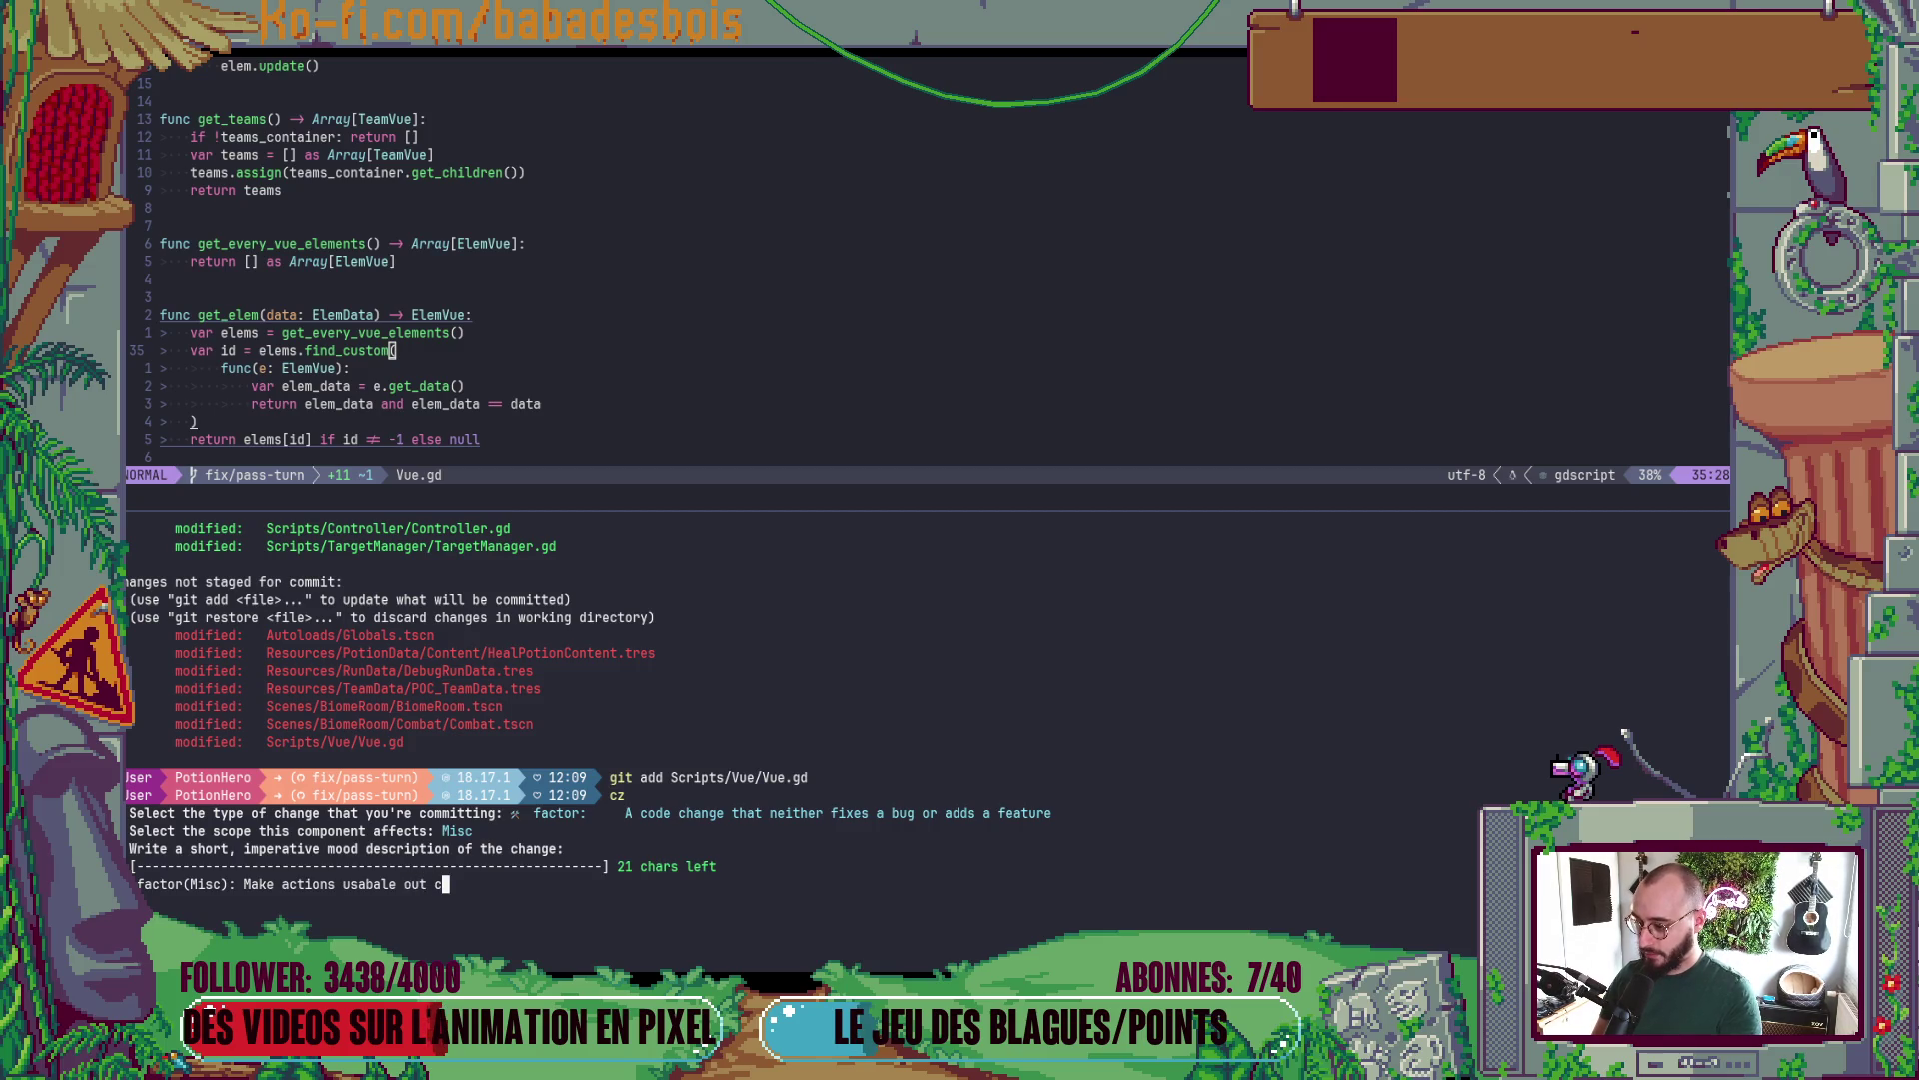
text(f)
text( combat)
key(Return)
key(Return)
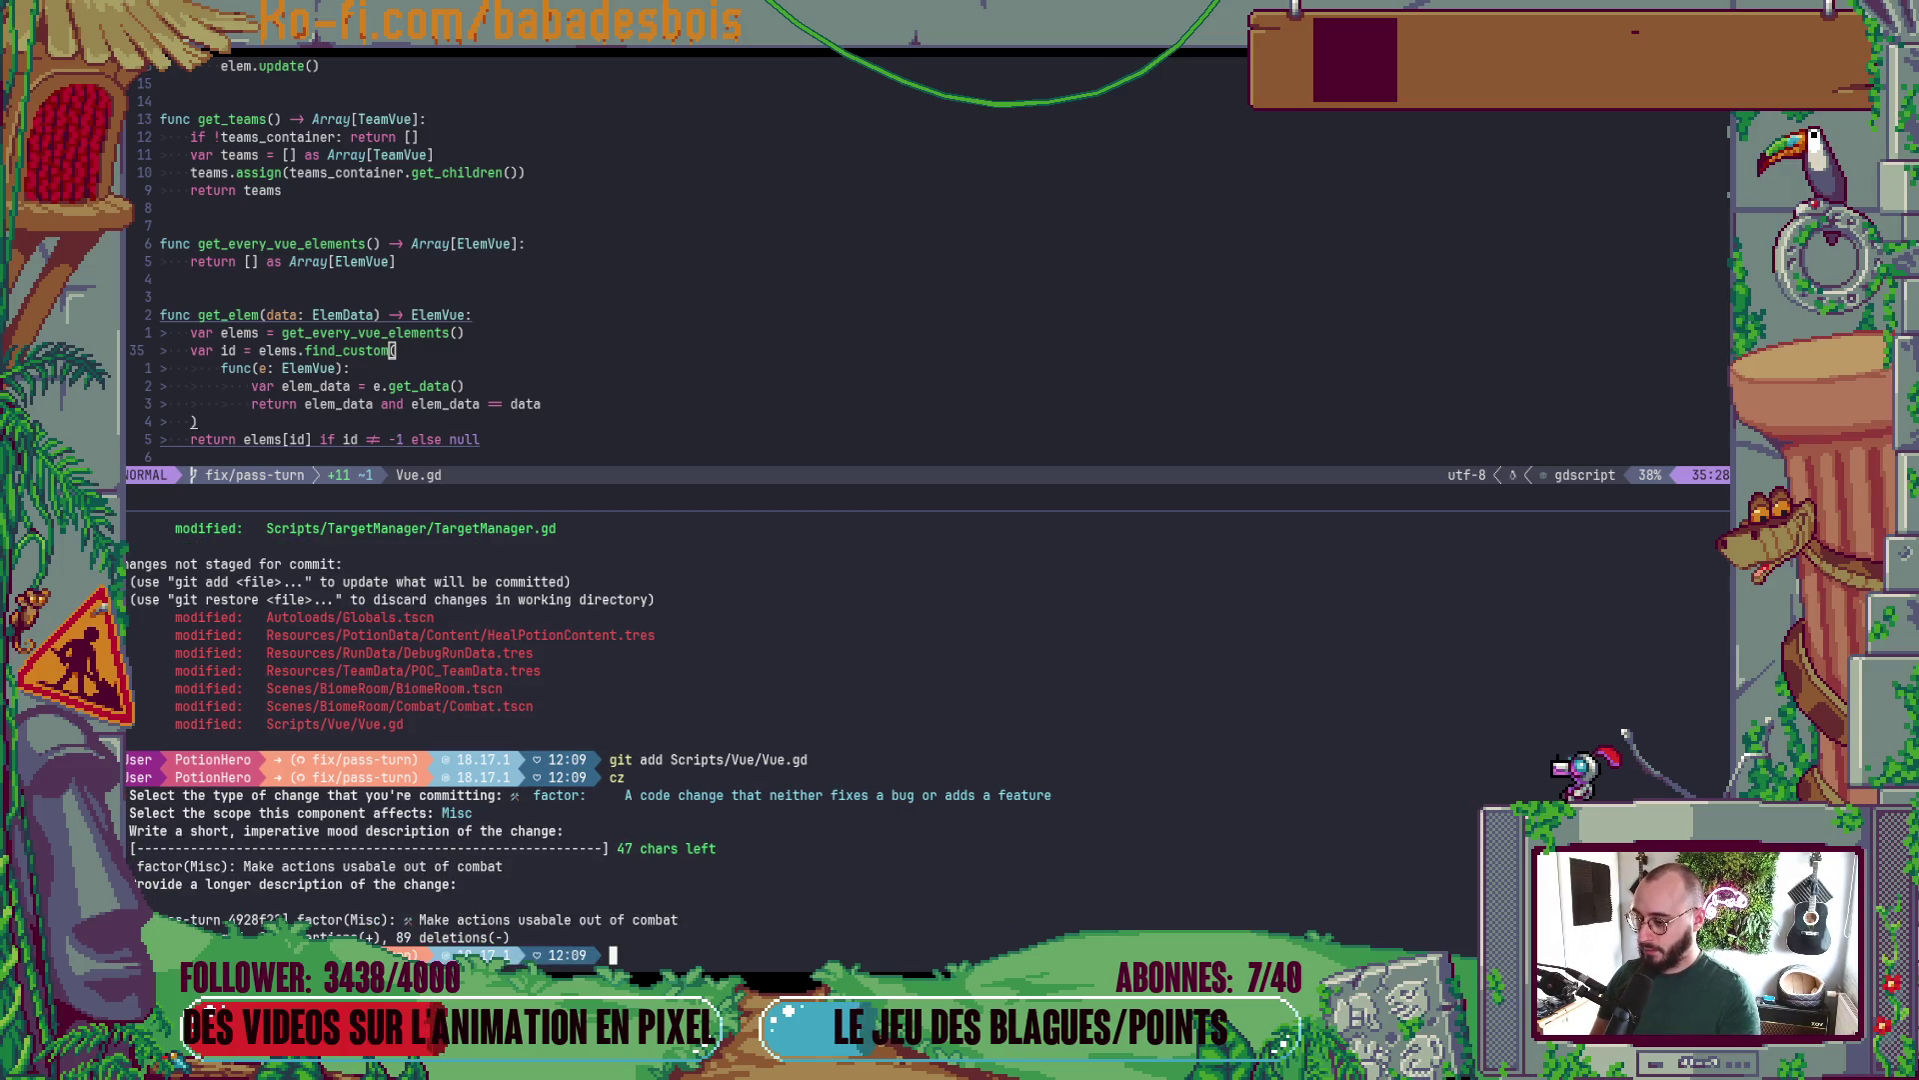
- Restore the tmux layout with the Neovim pane at full height, then return to Godot
key(ctrl+b)
key(z)
key(ctrl+b)
key(z)
key(ctrl+b)
key(Up)
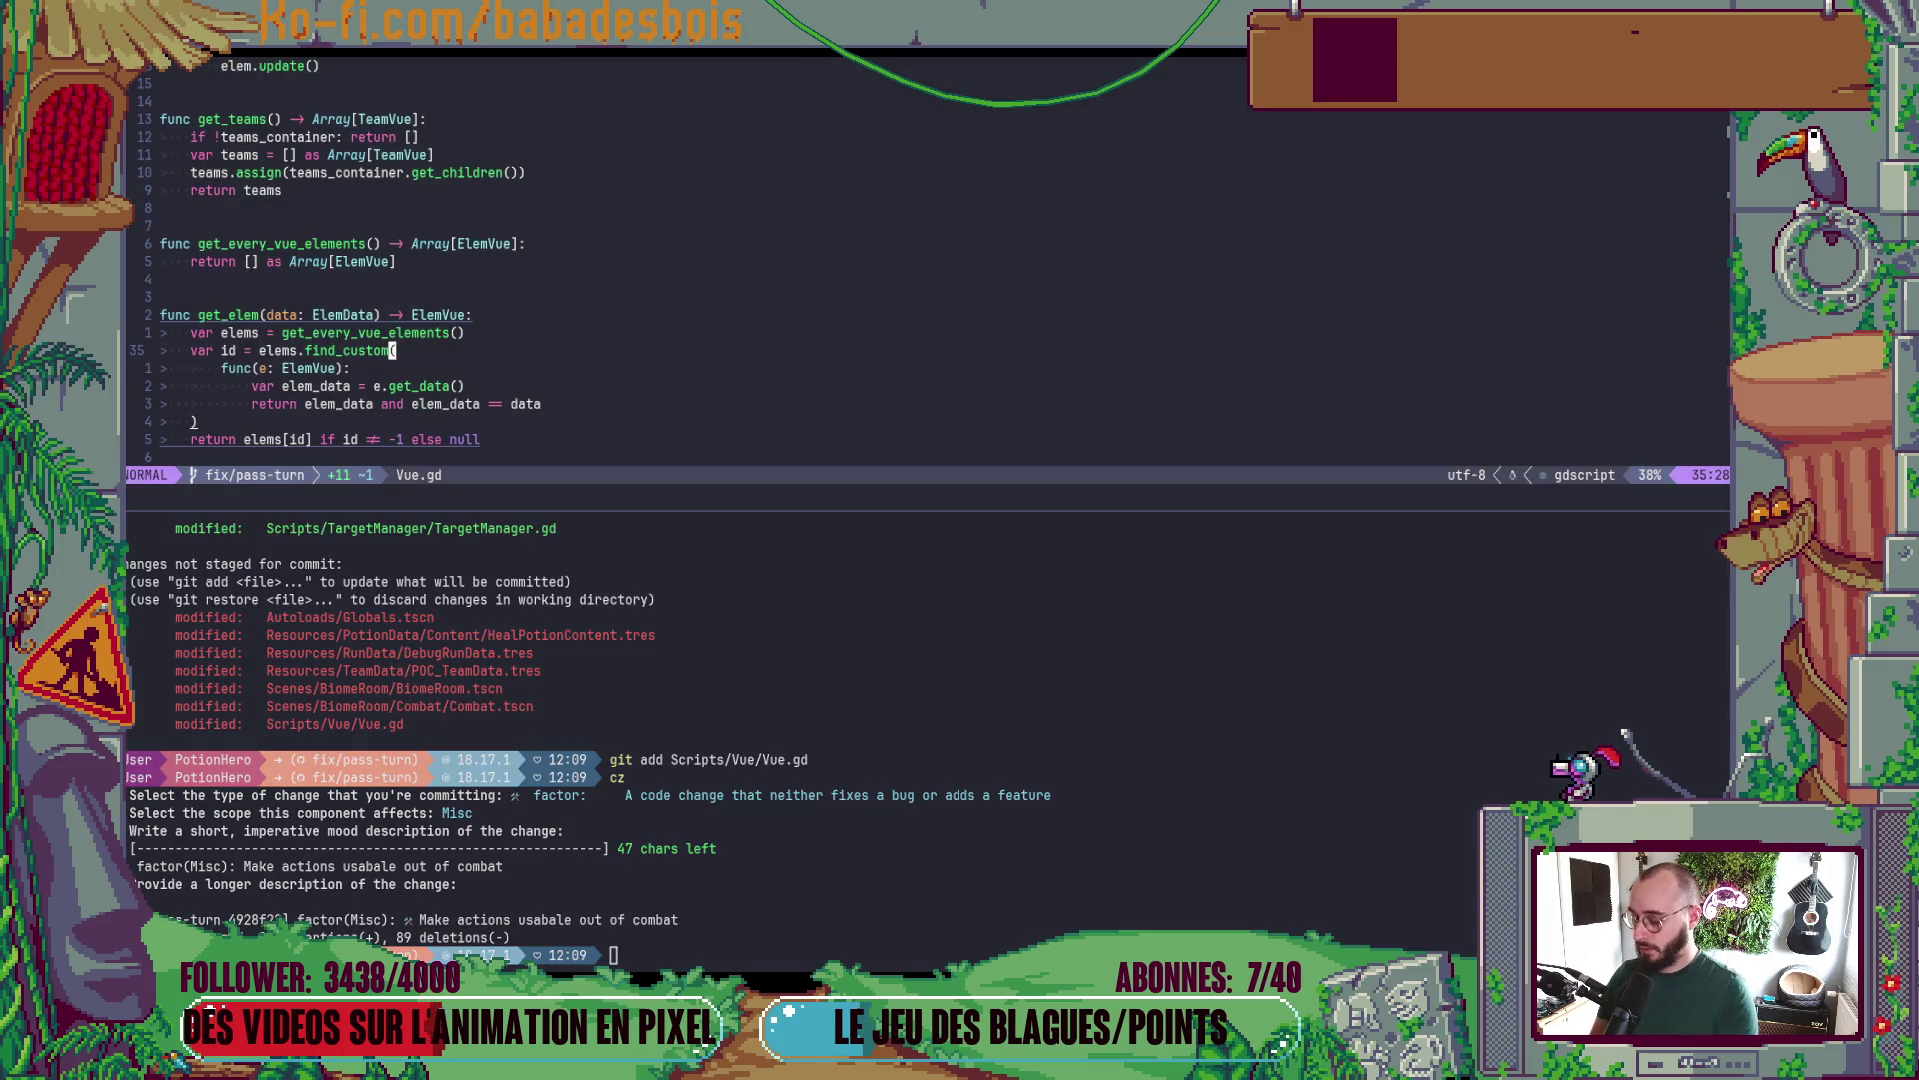
key(ctrl+b)
key(z)
key(alt+Tab)
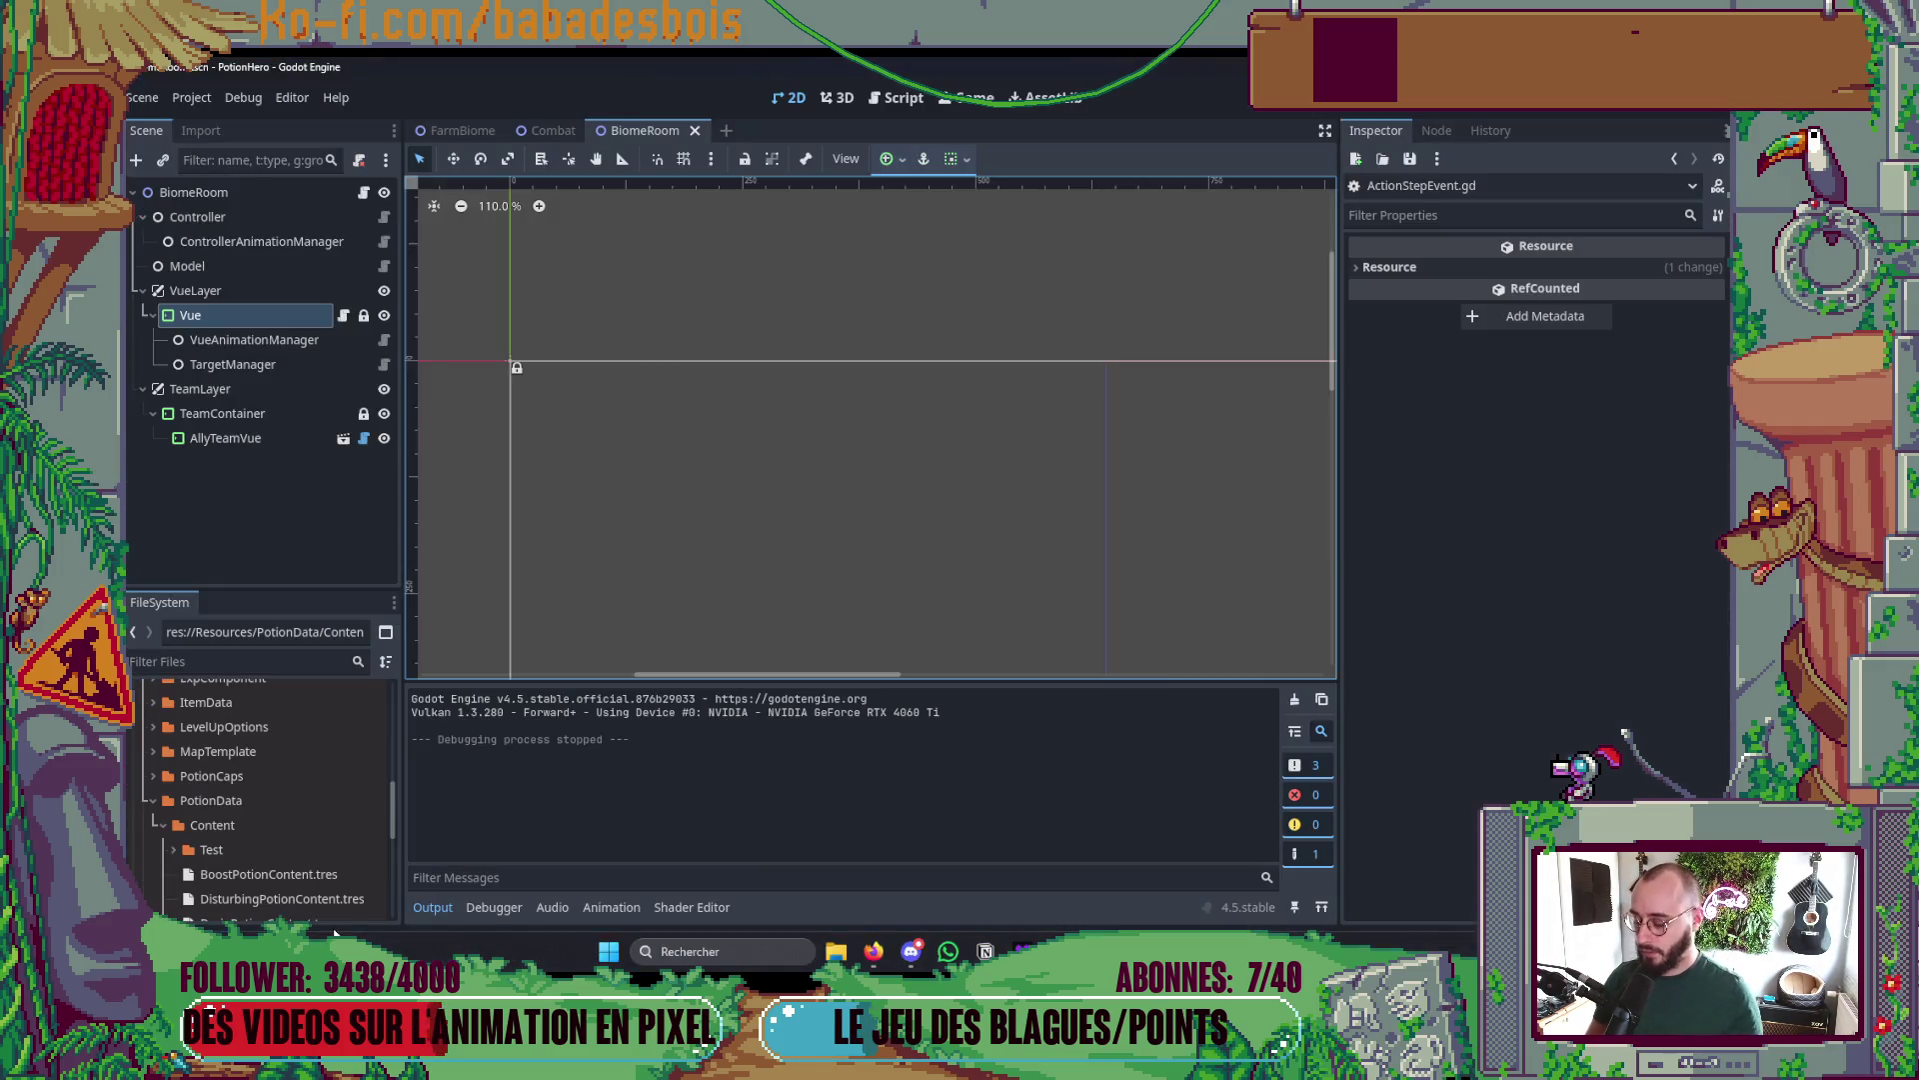
- Run the game, travel to the sword battle node, end three turns, then stop with F8
key(F5)
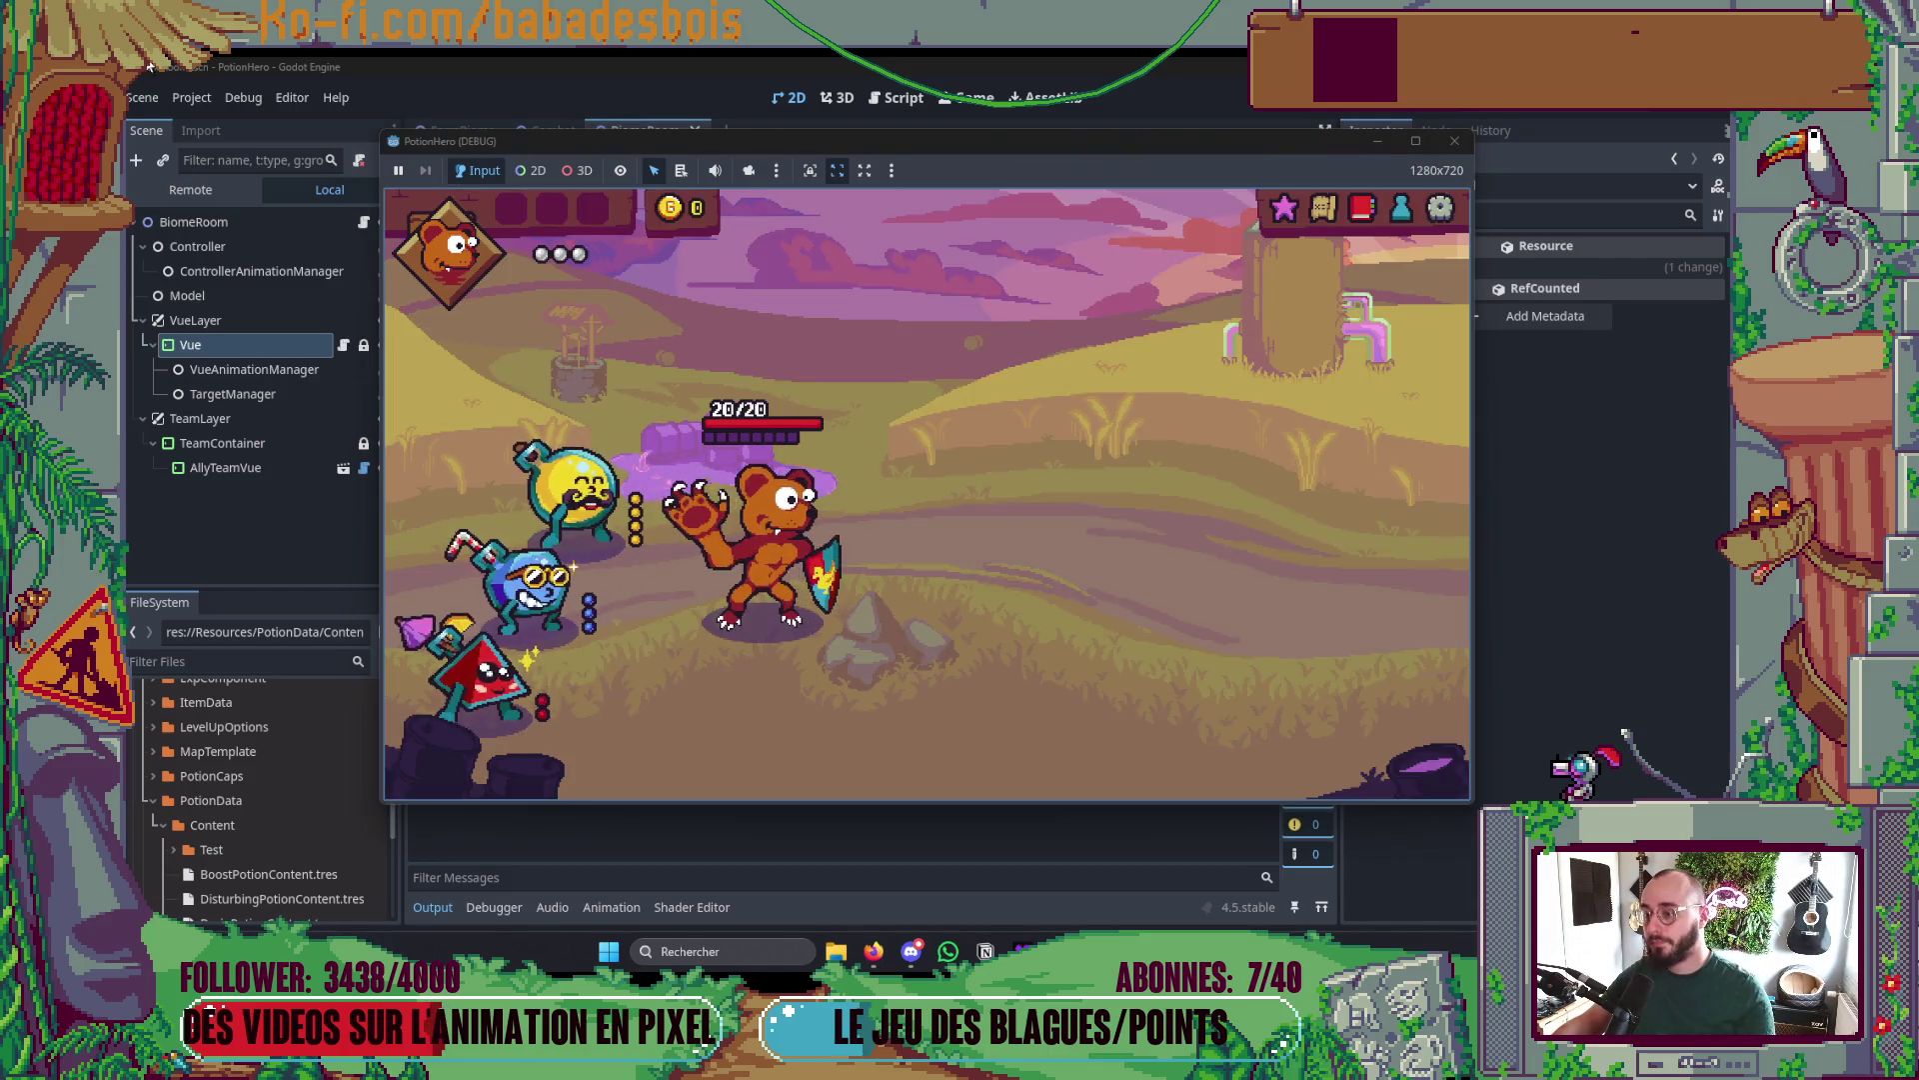
click(1319, 207)
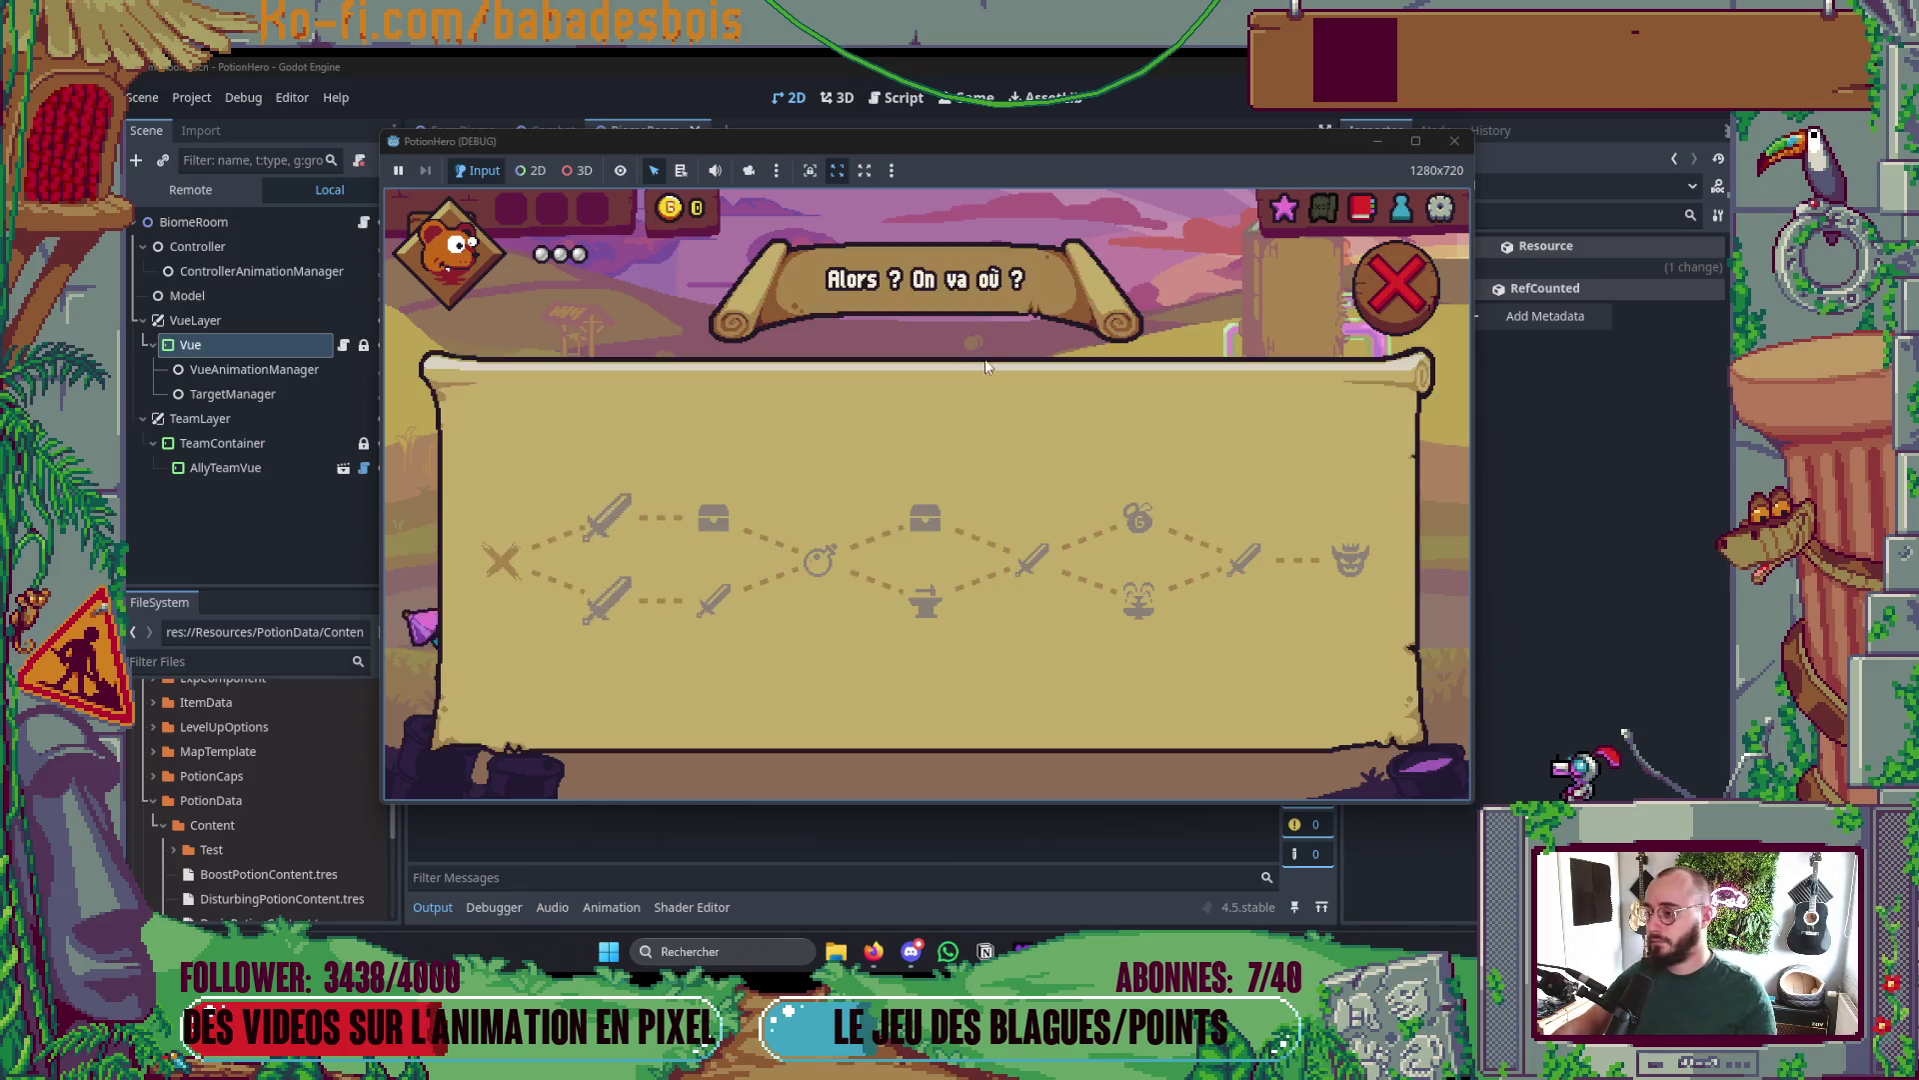
click(607, 598)
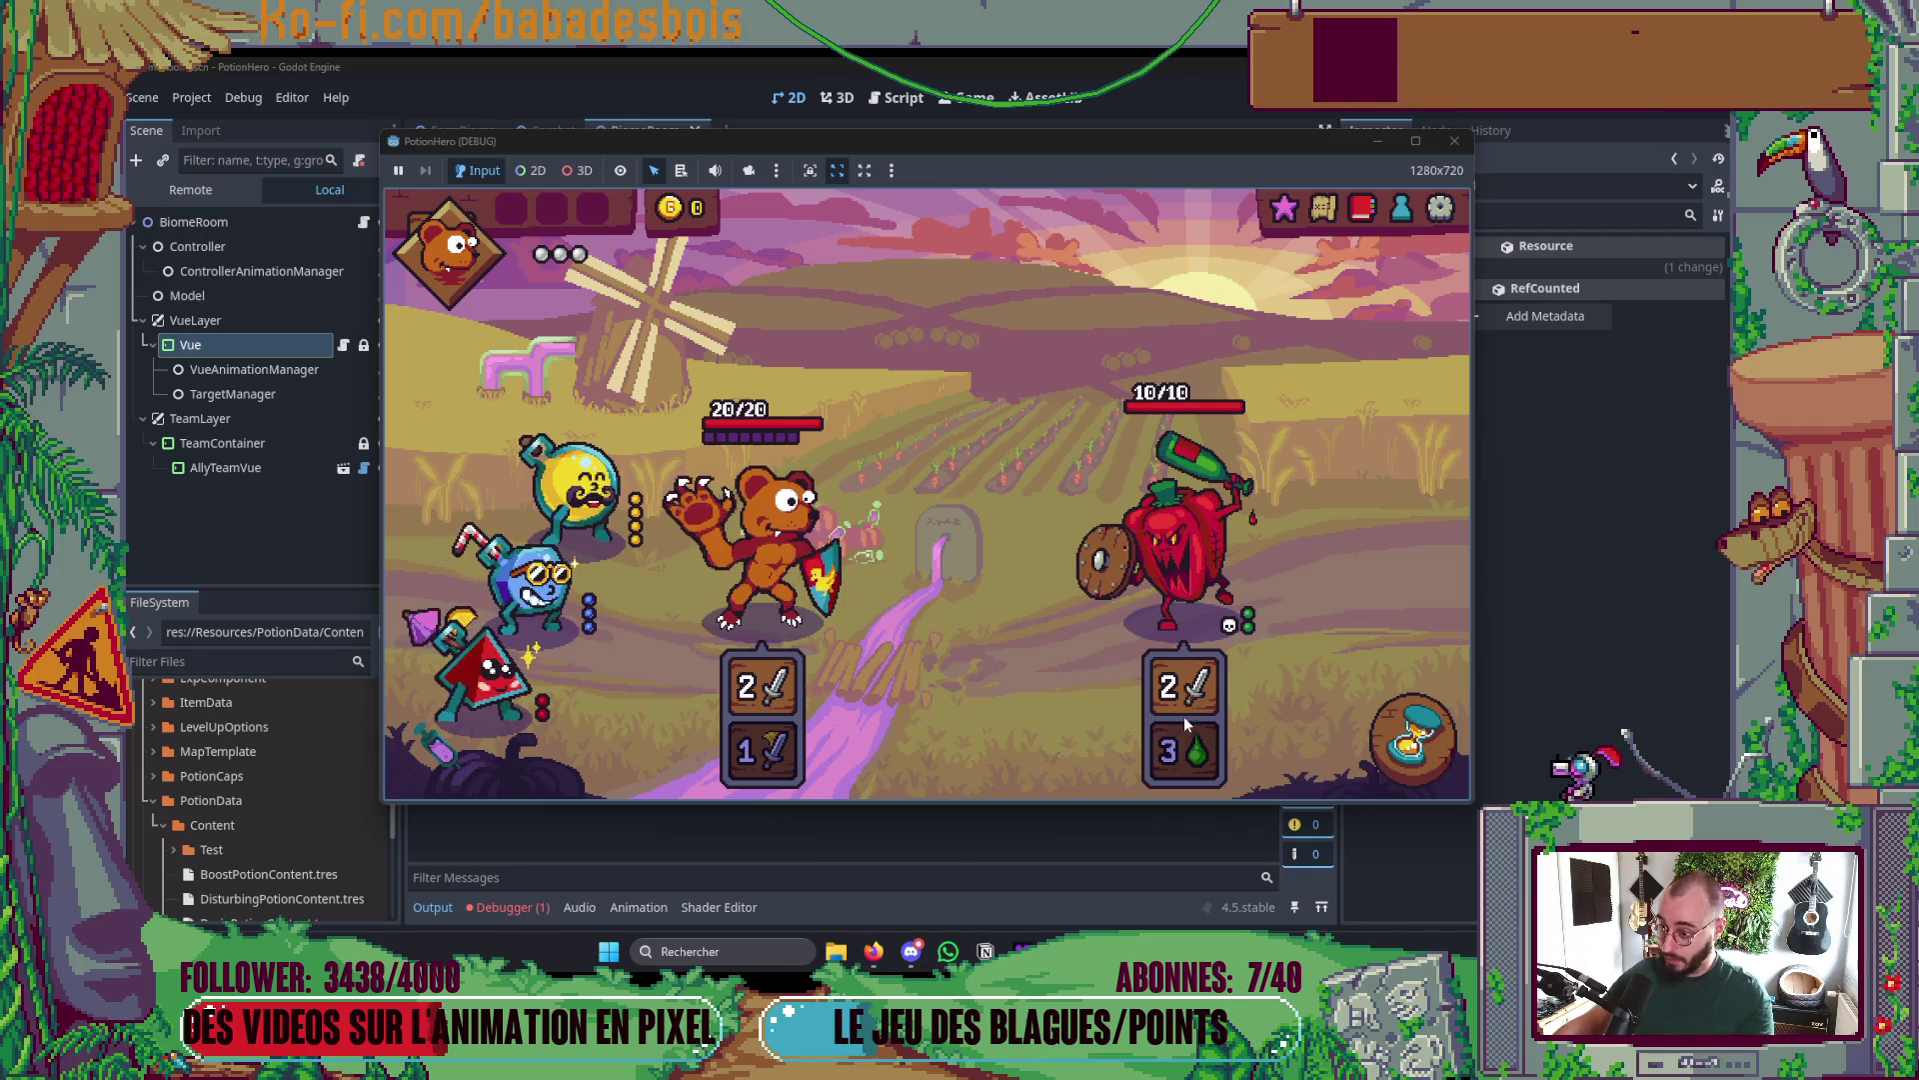
click(1373, 762)
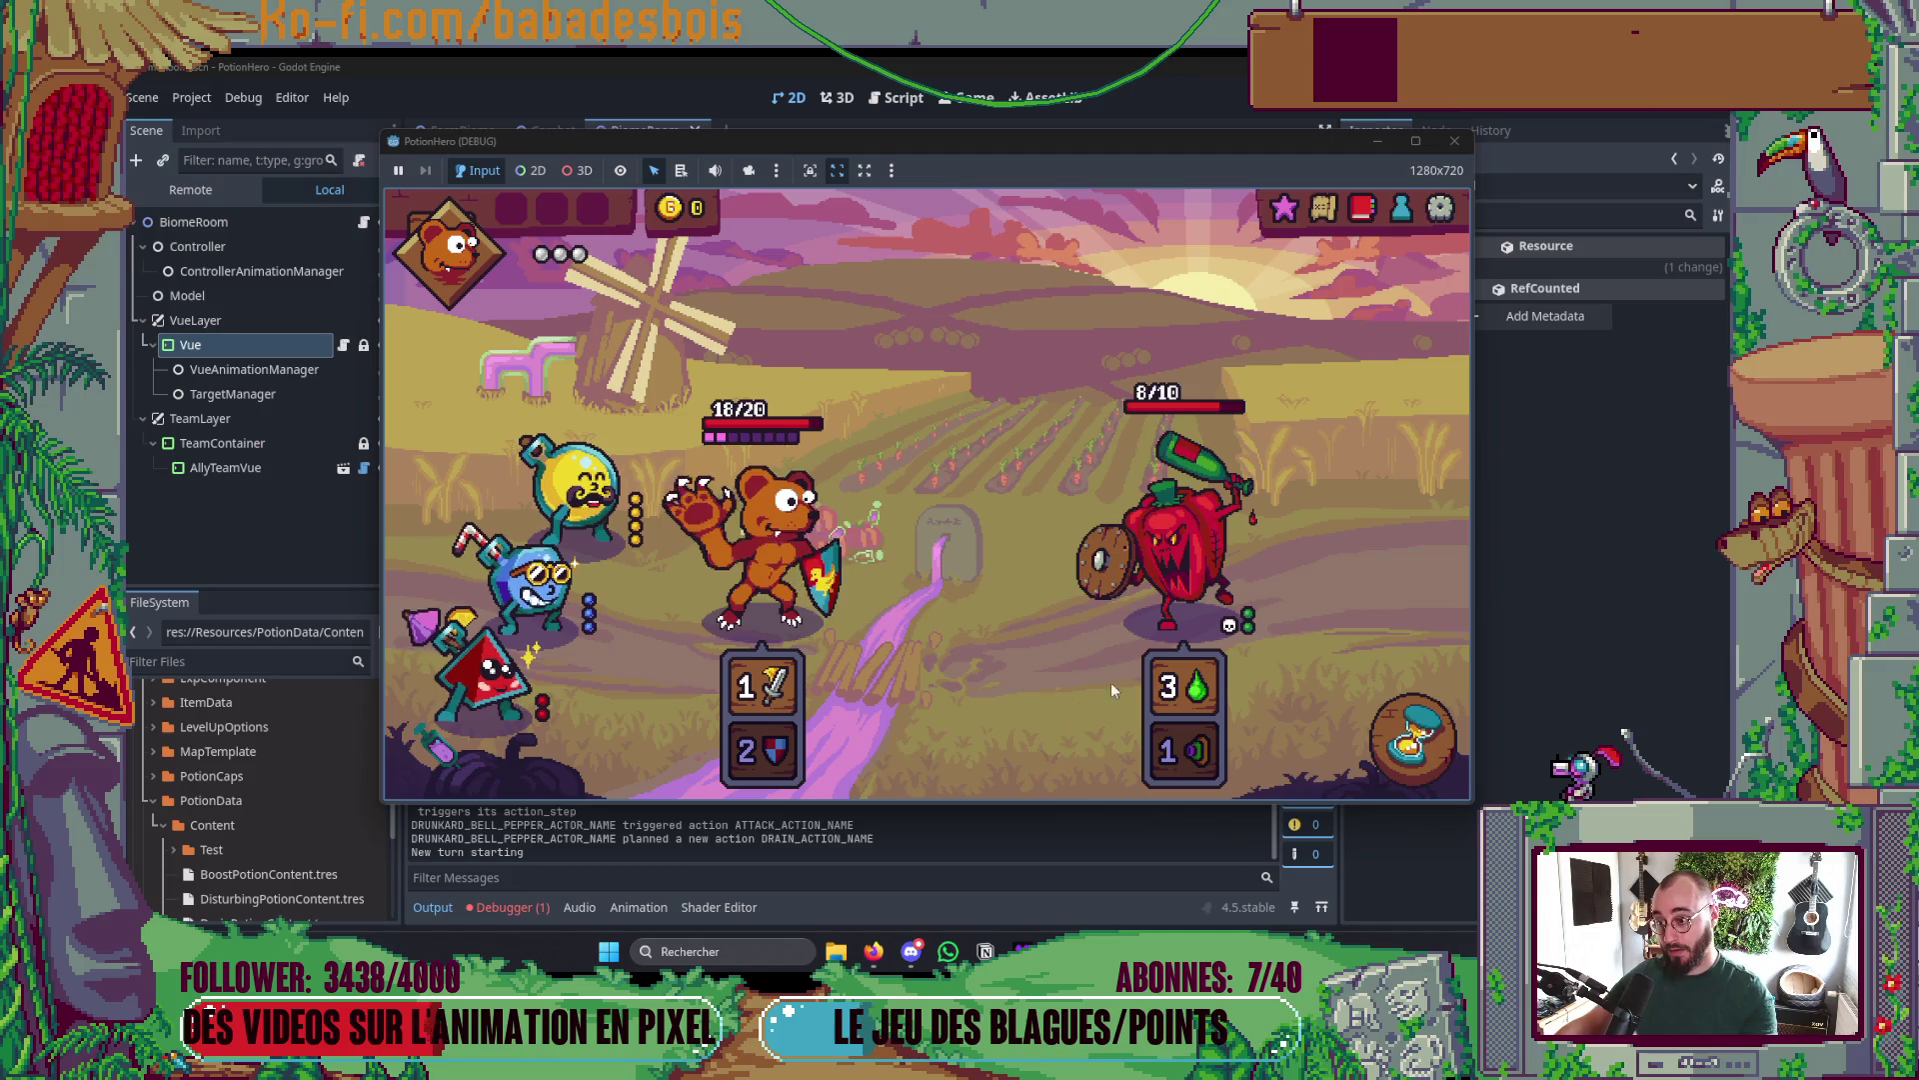
click(1388, 763)
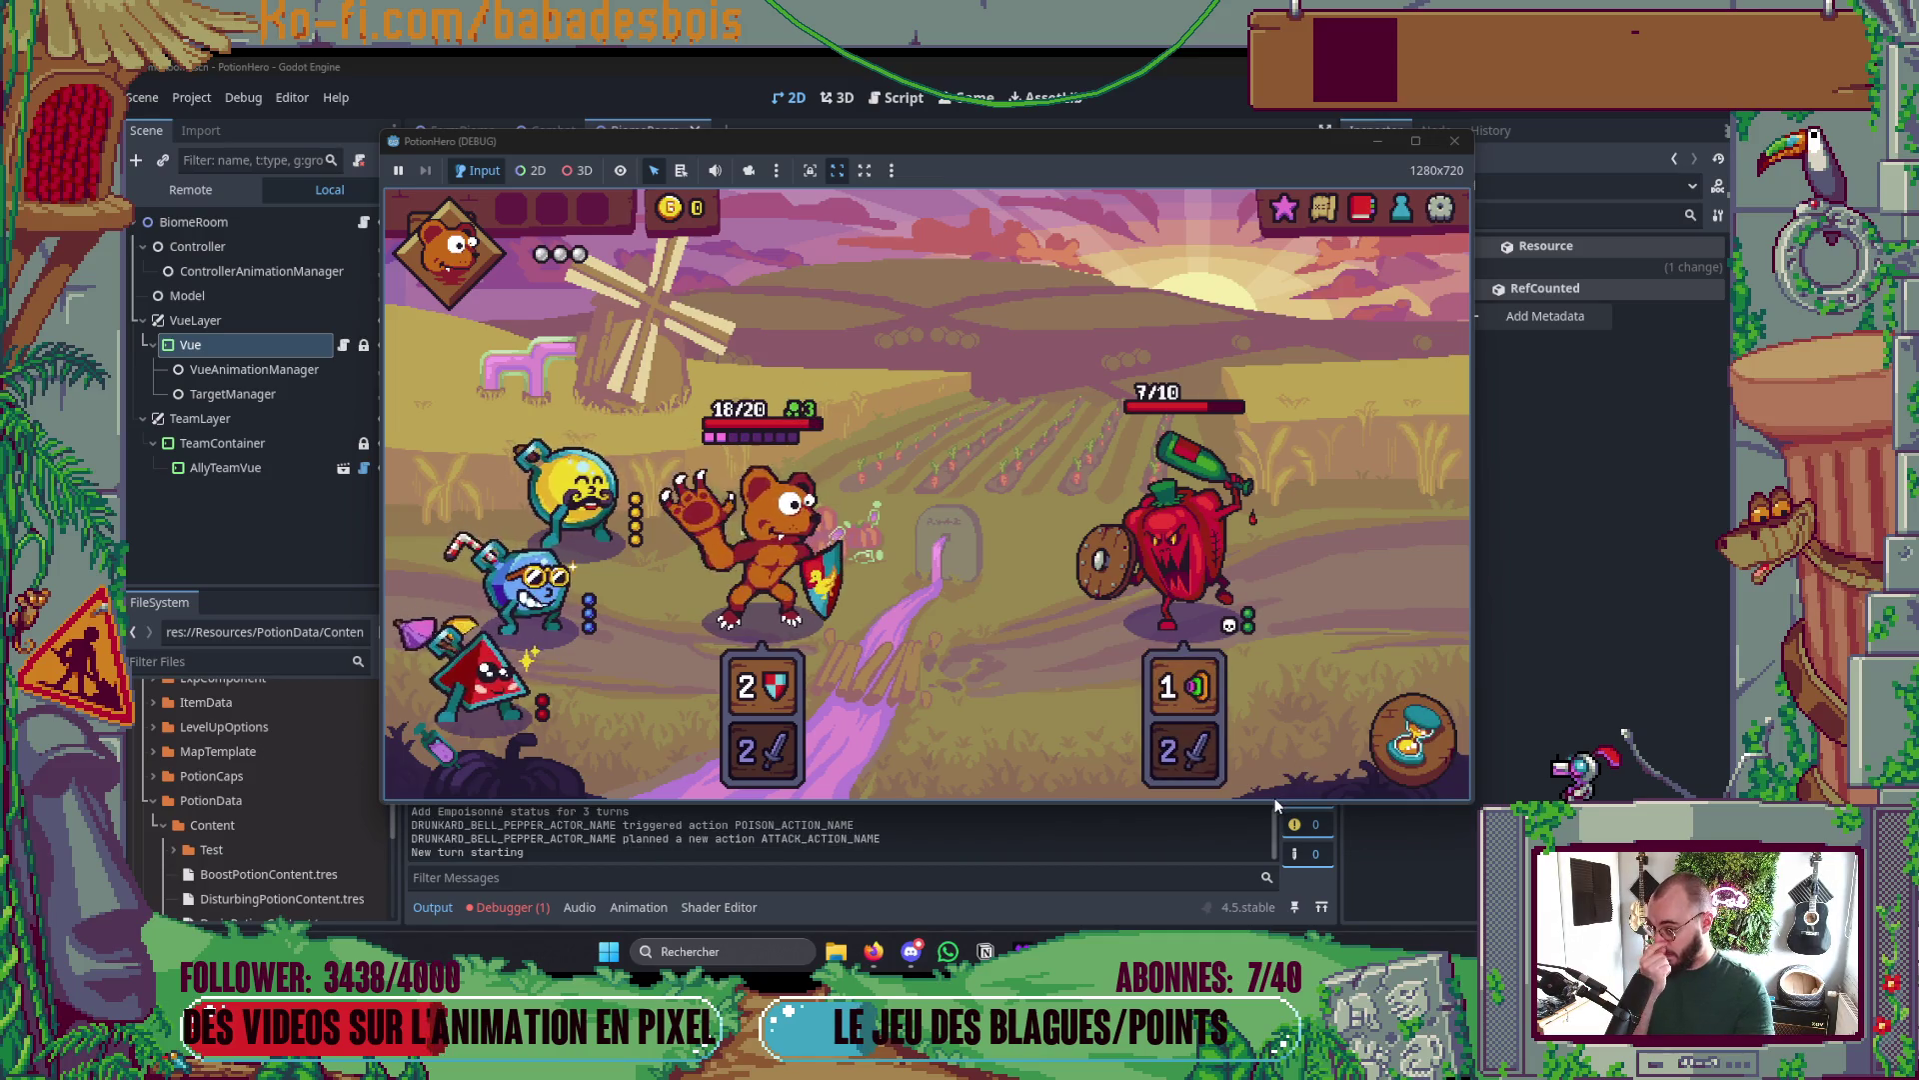
click(1392, 726)
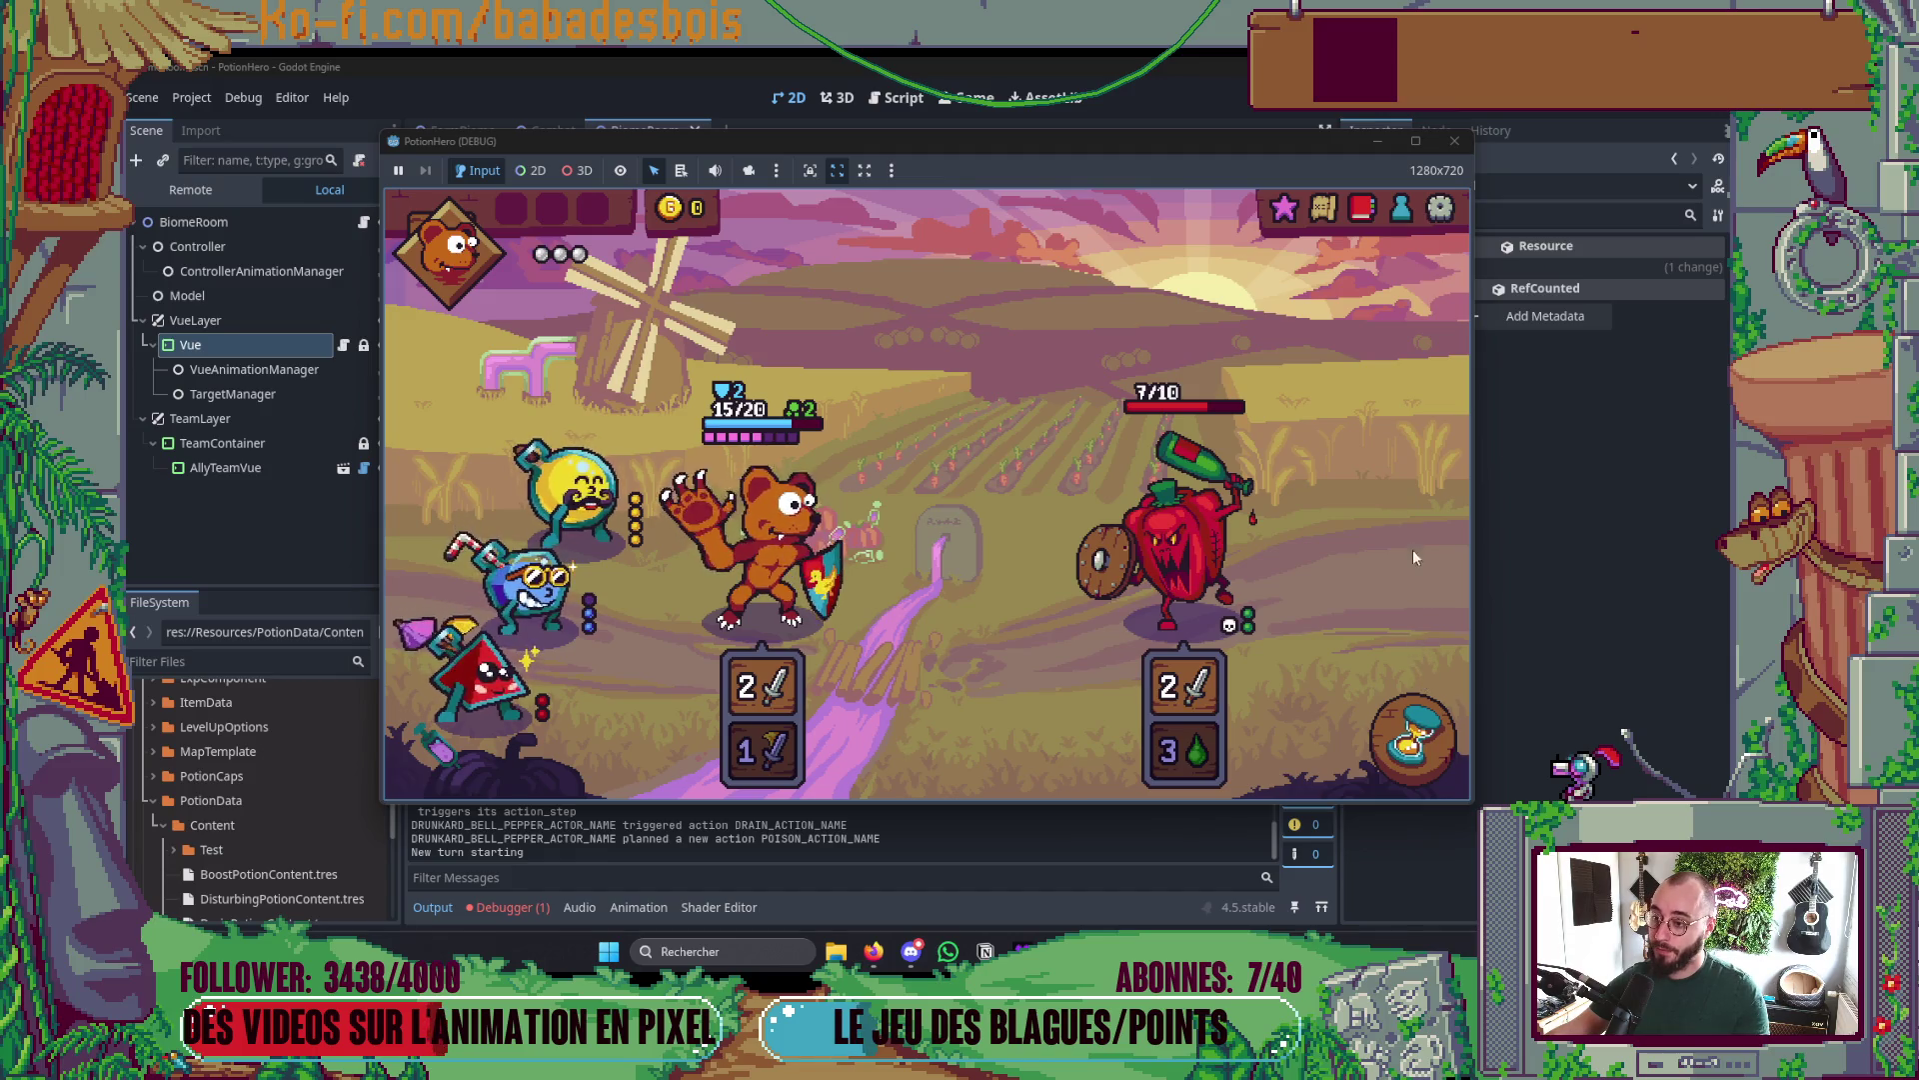
key(F8)
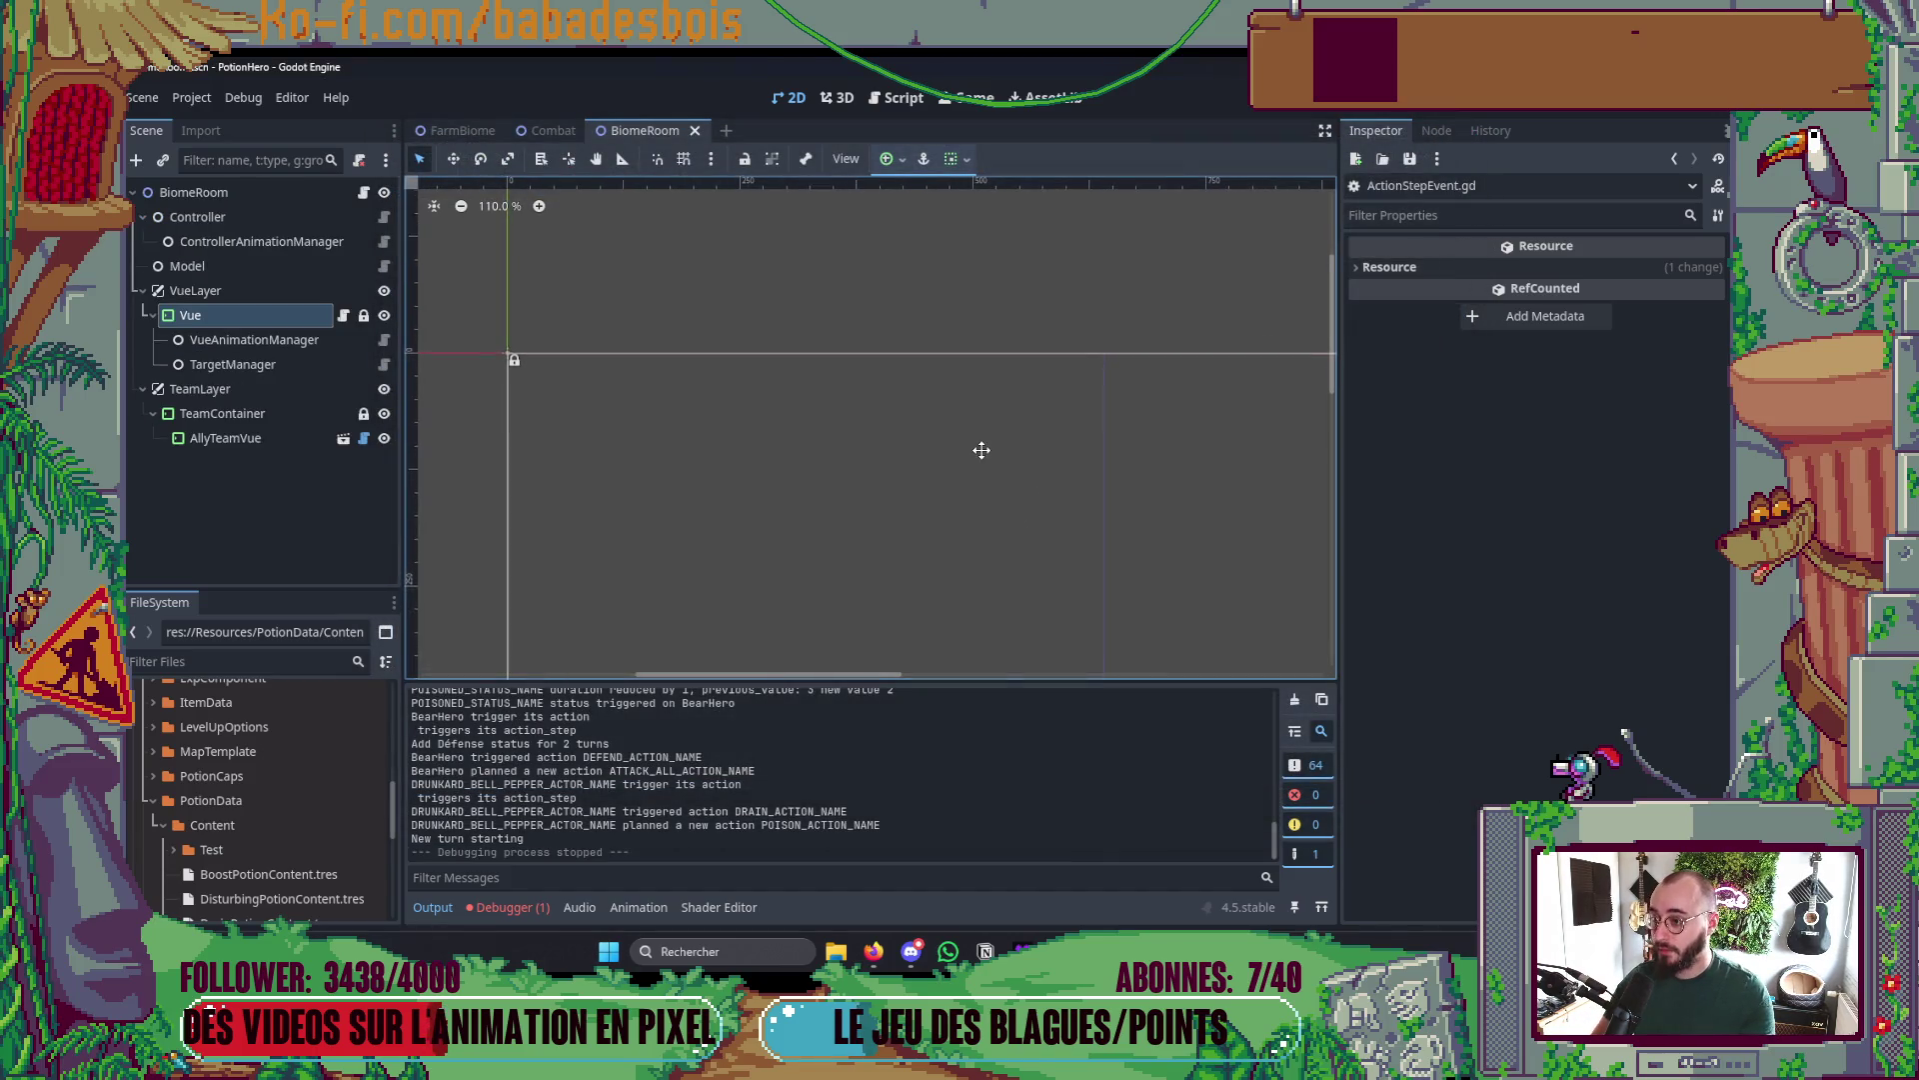
key(F5)
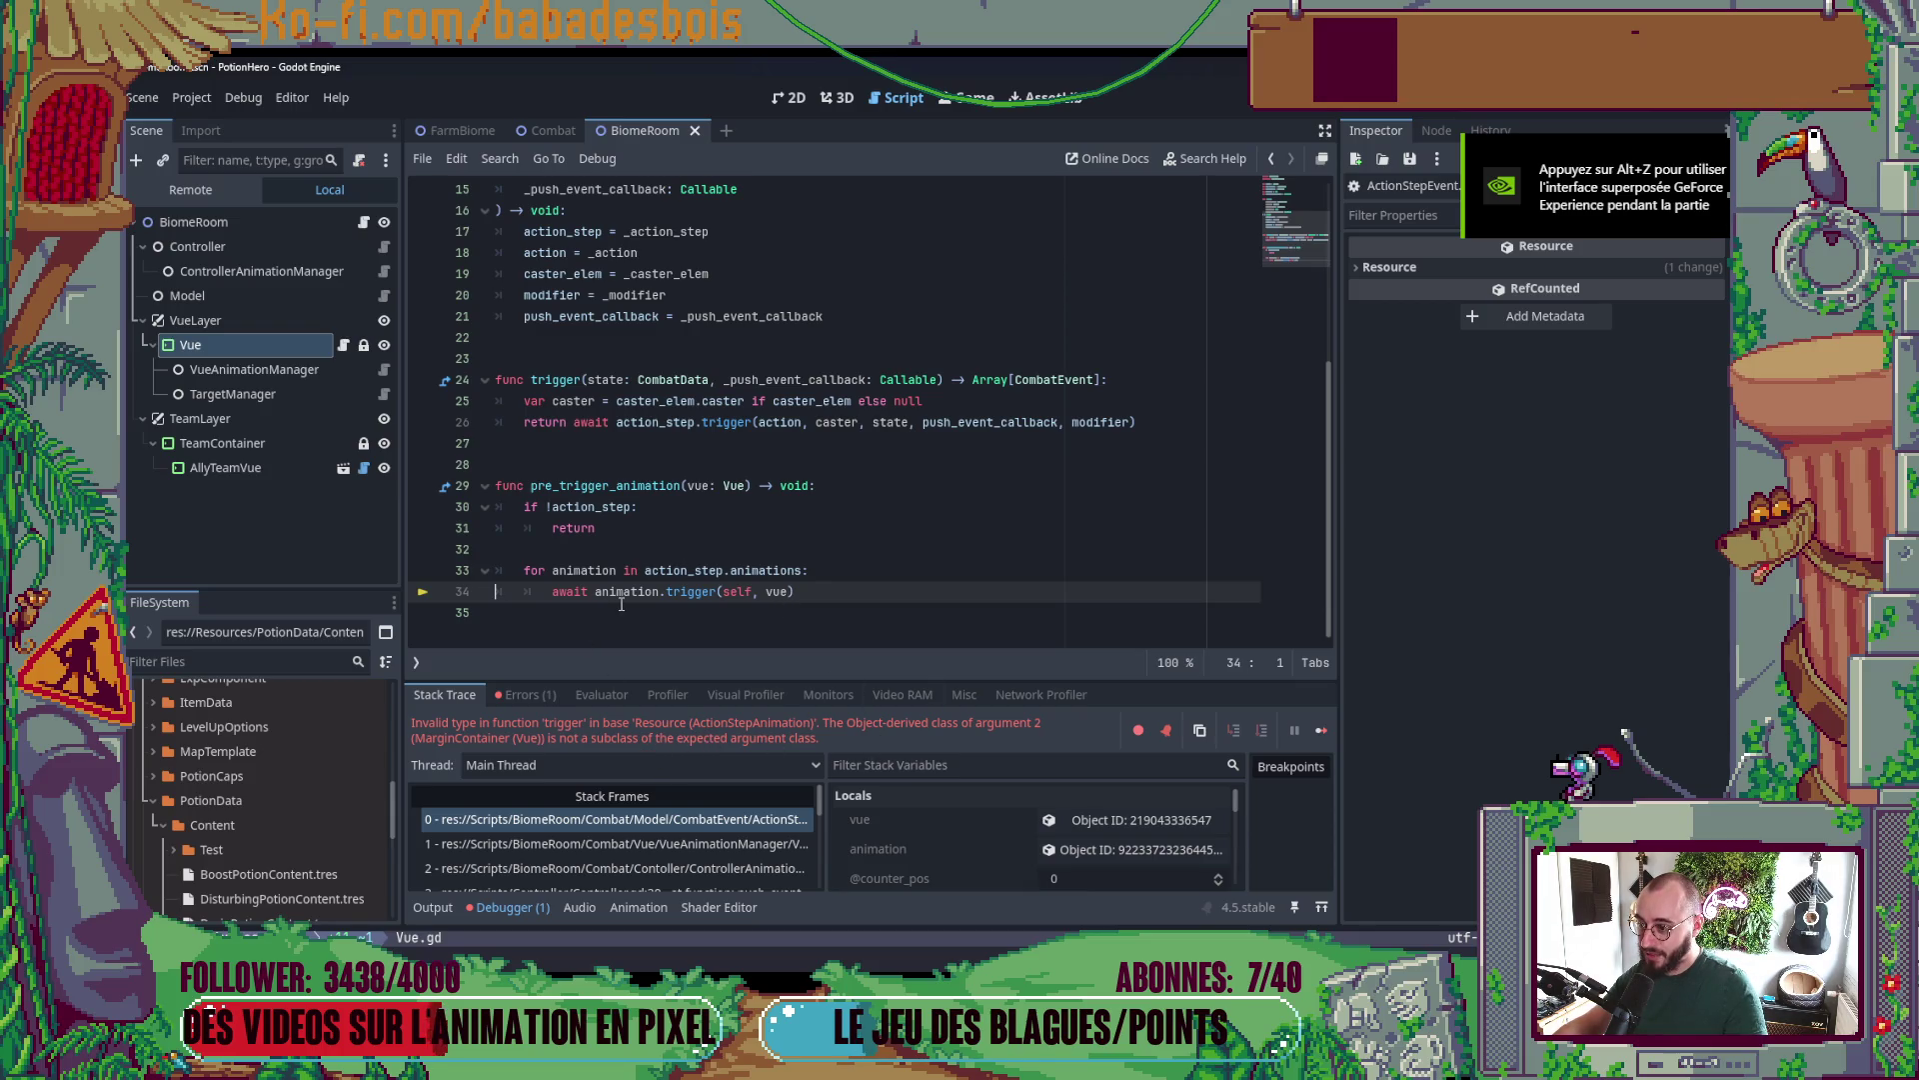
scroll(698, 584, up, 5)
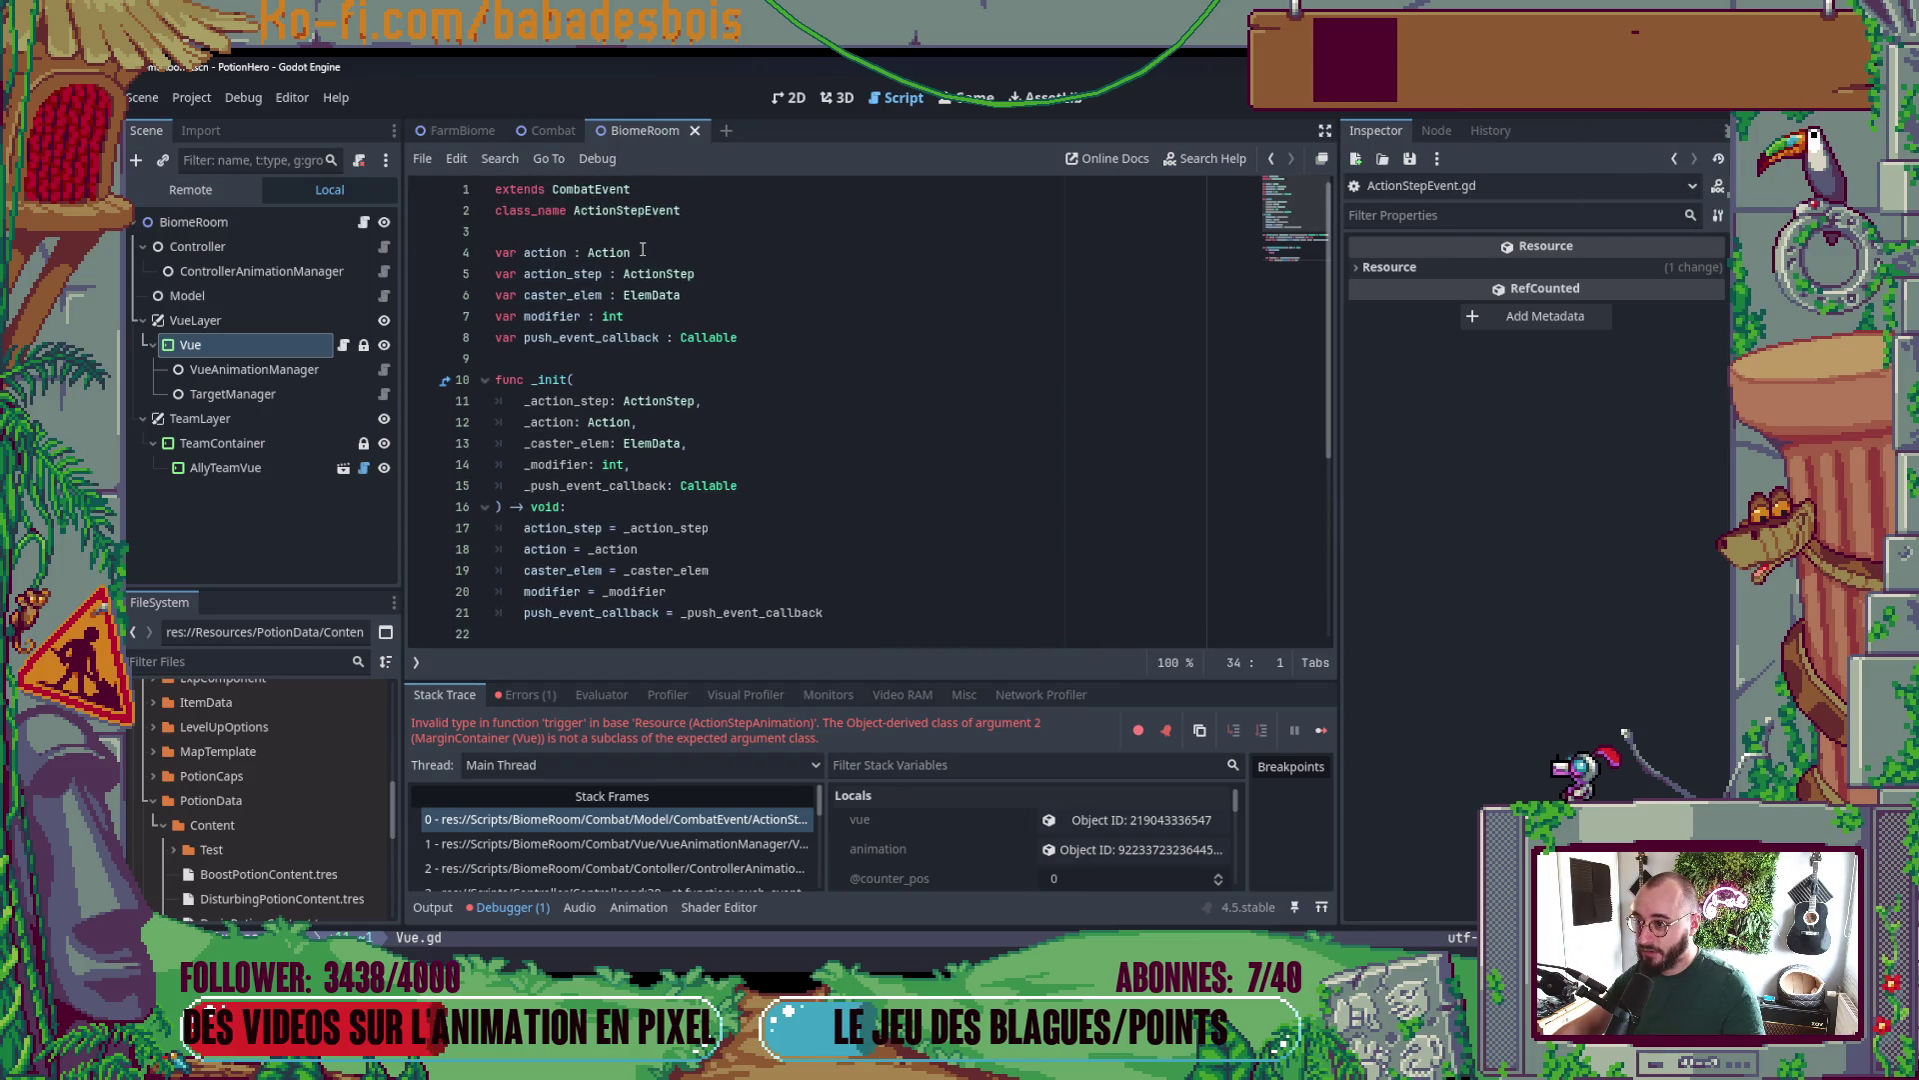
scroll(767, 432, down, 5)
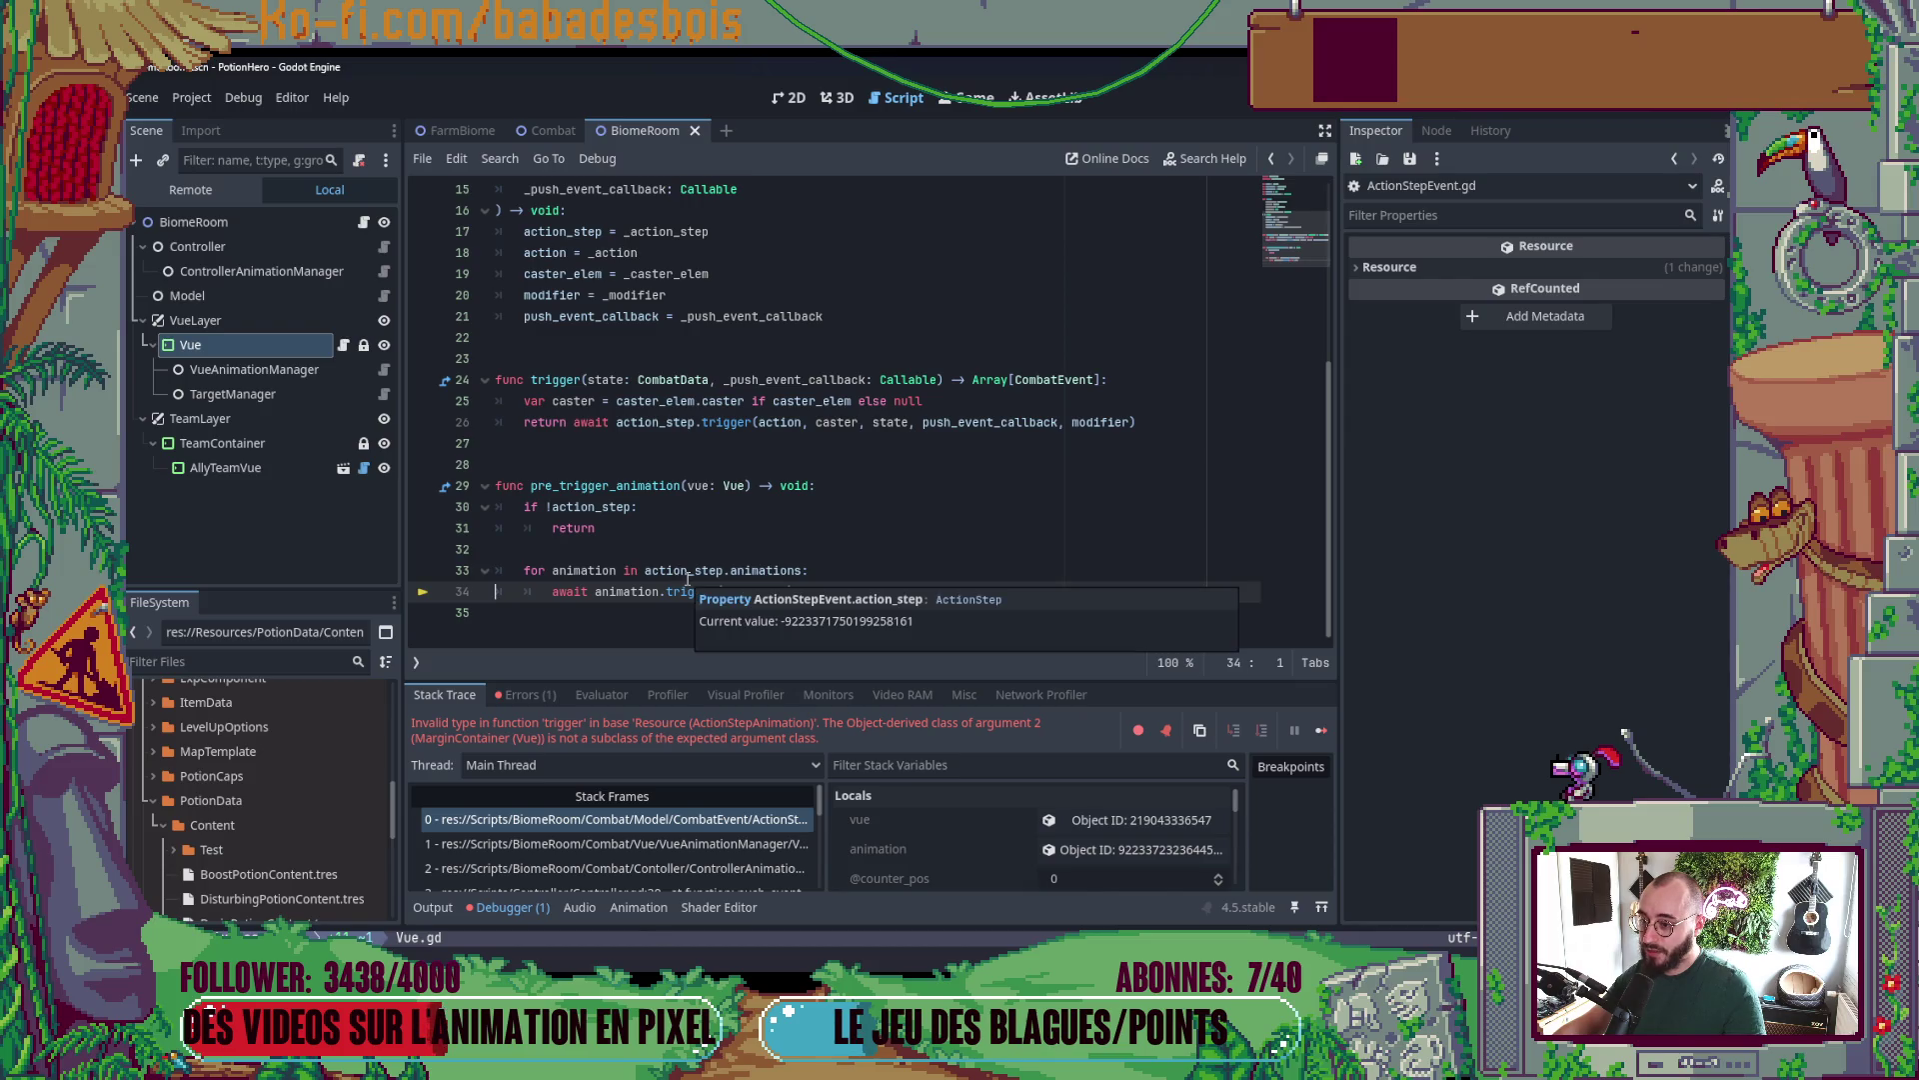
- Open ActionStepAnimation.gd in Neovim via the Find Files picker
key(alt+Tab)
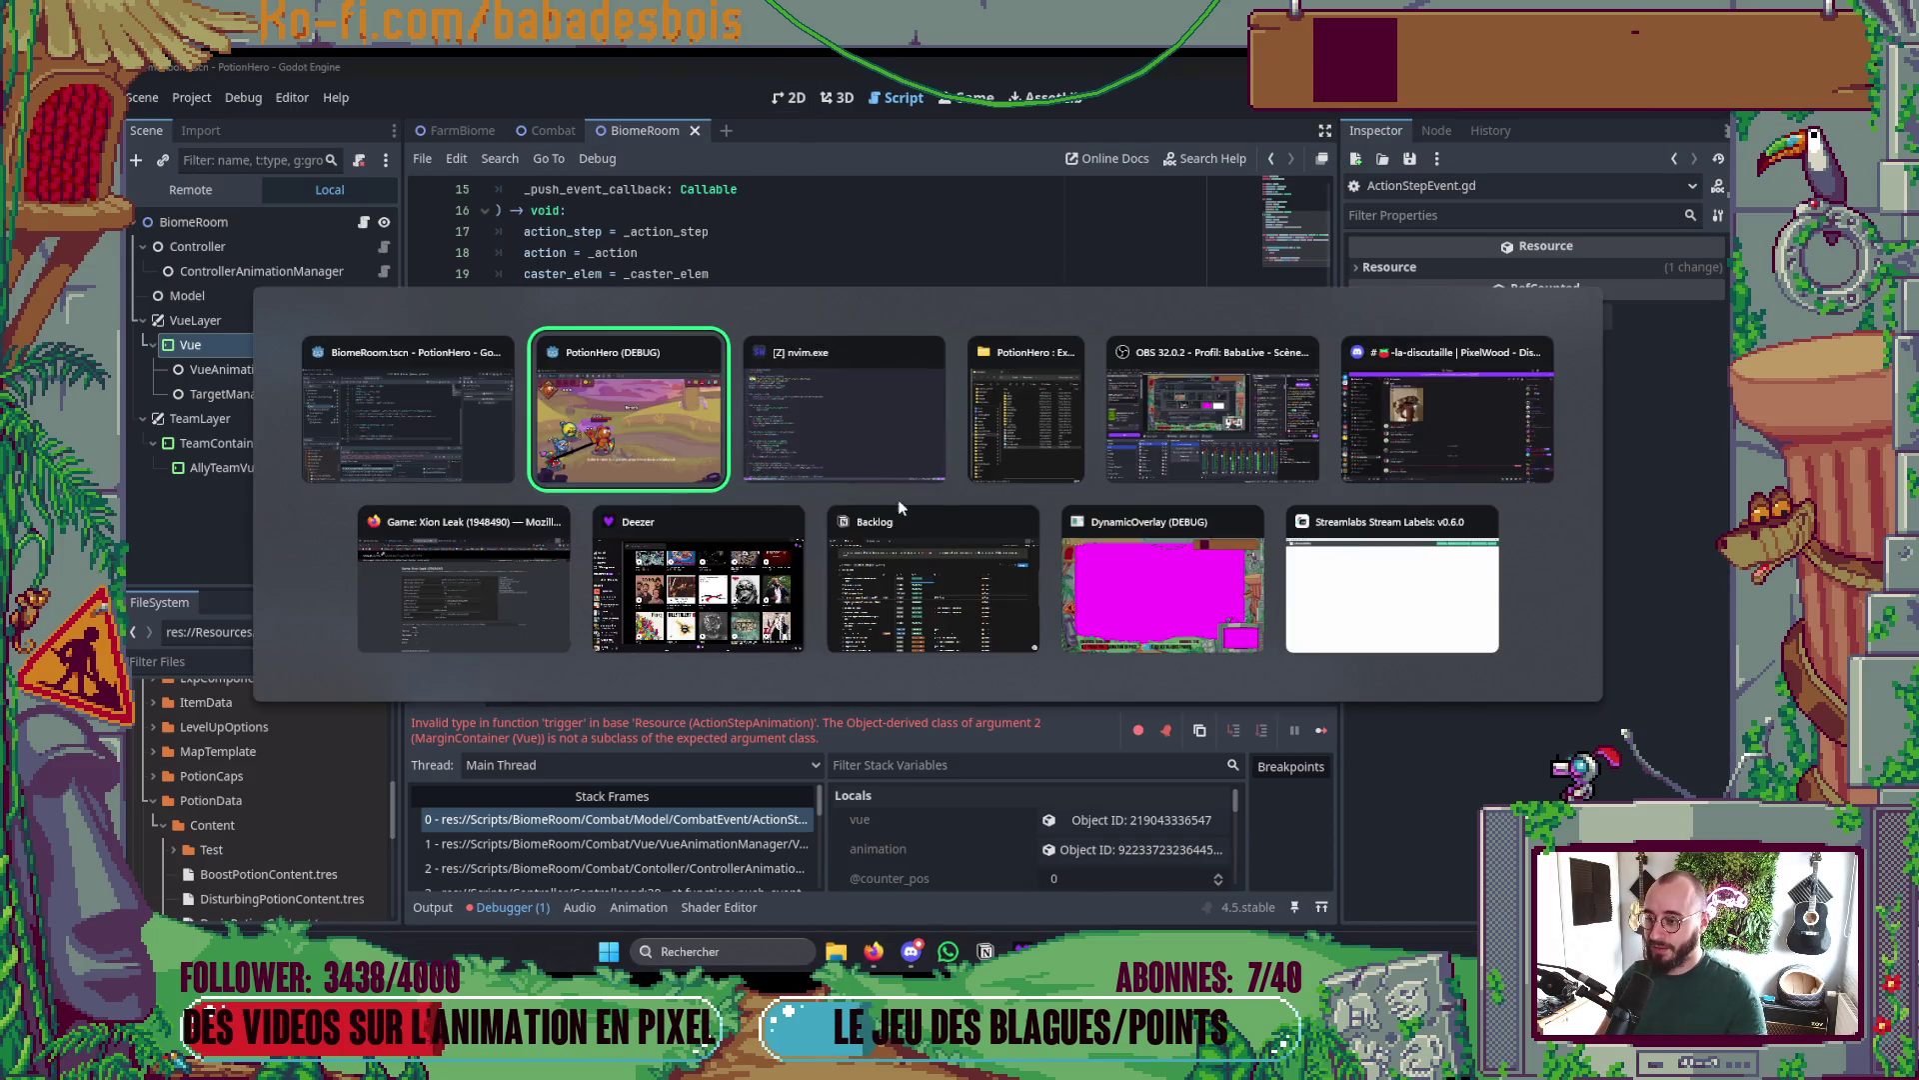
key(space)
key(f)
key(f)
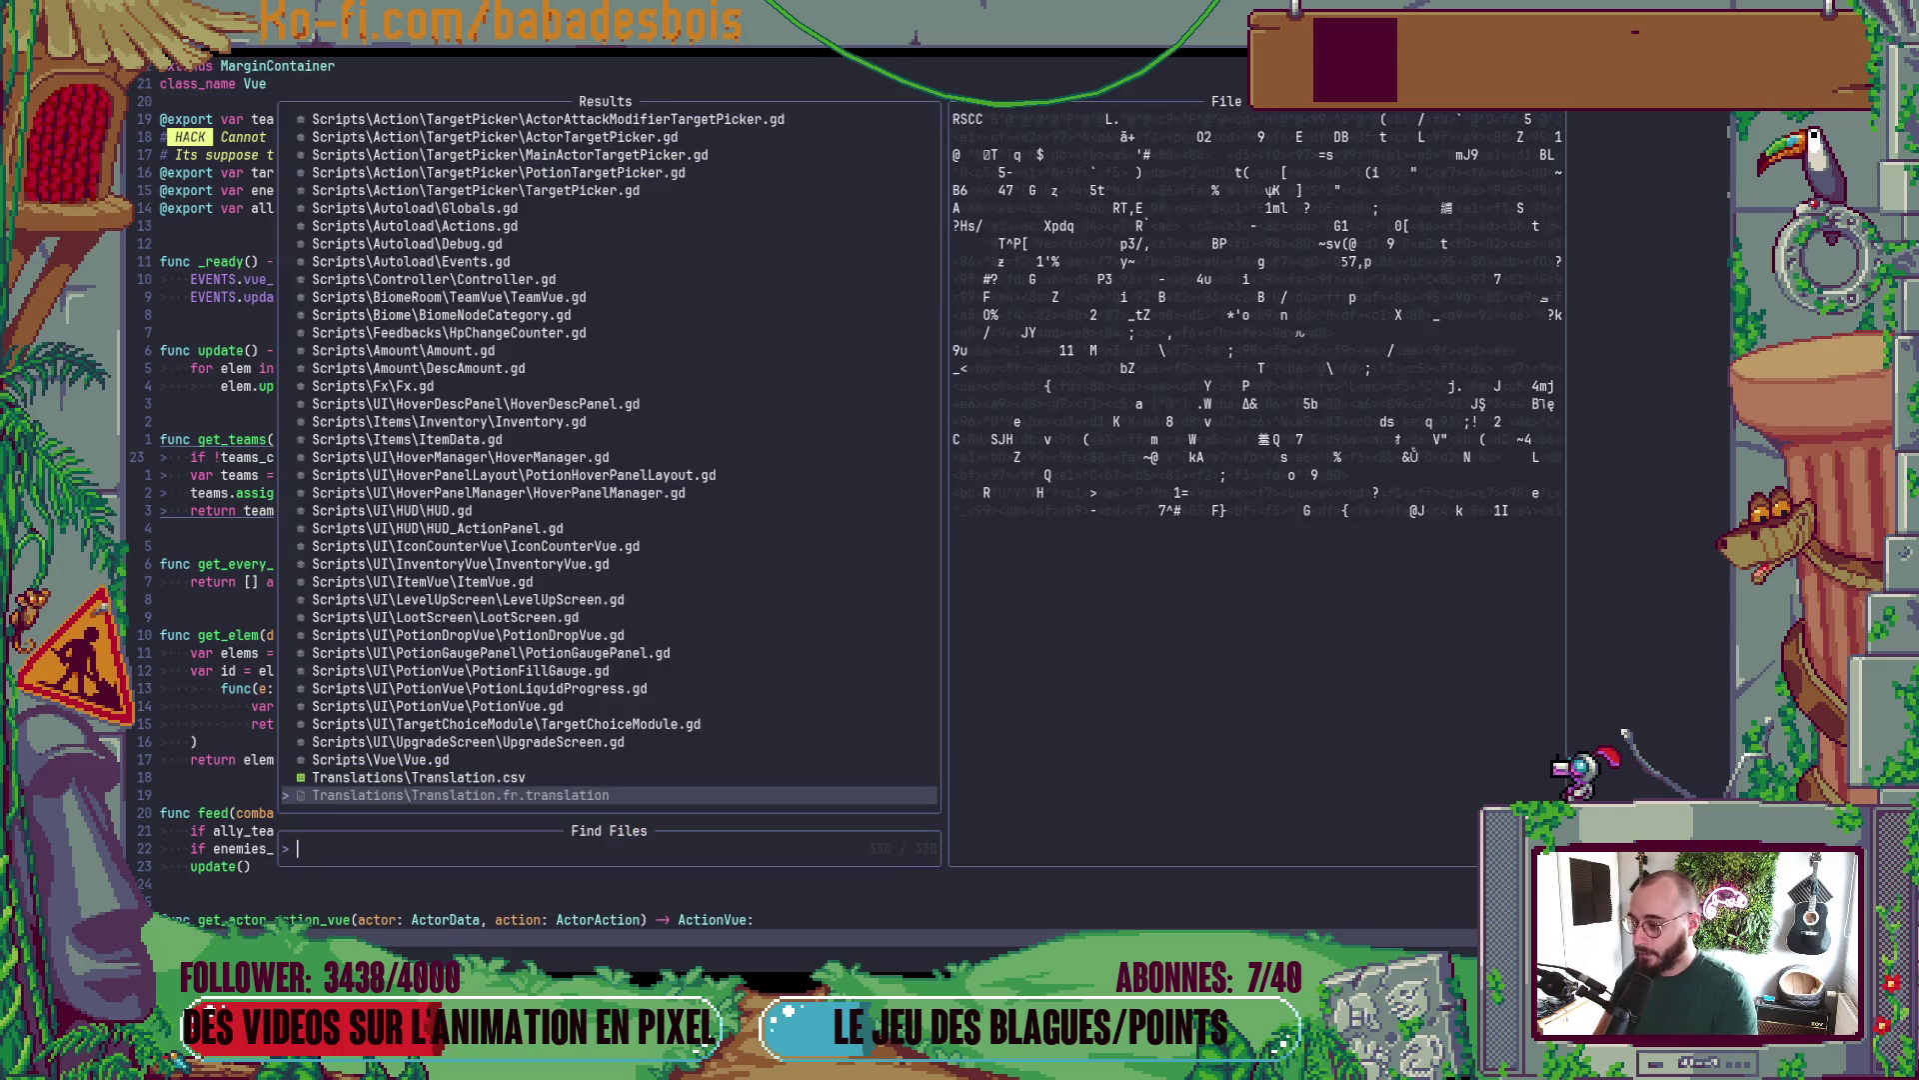
text(ActionStepN)
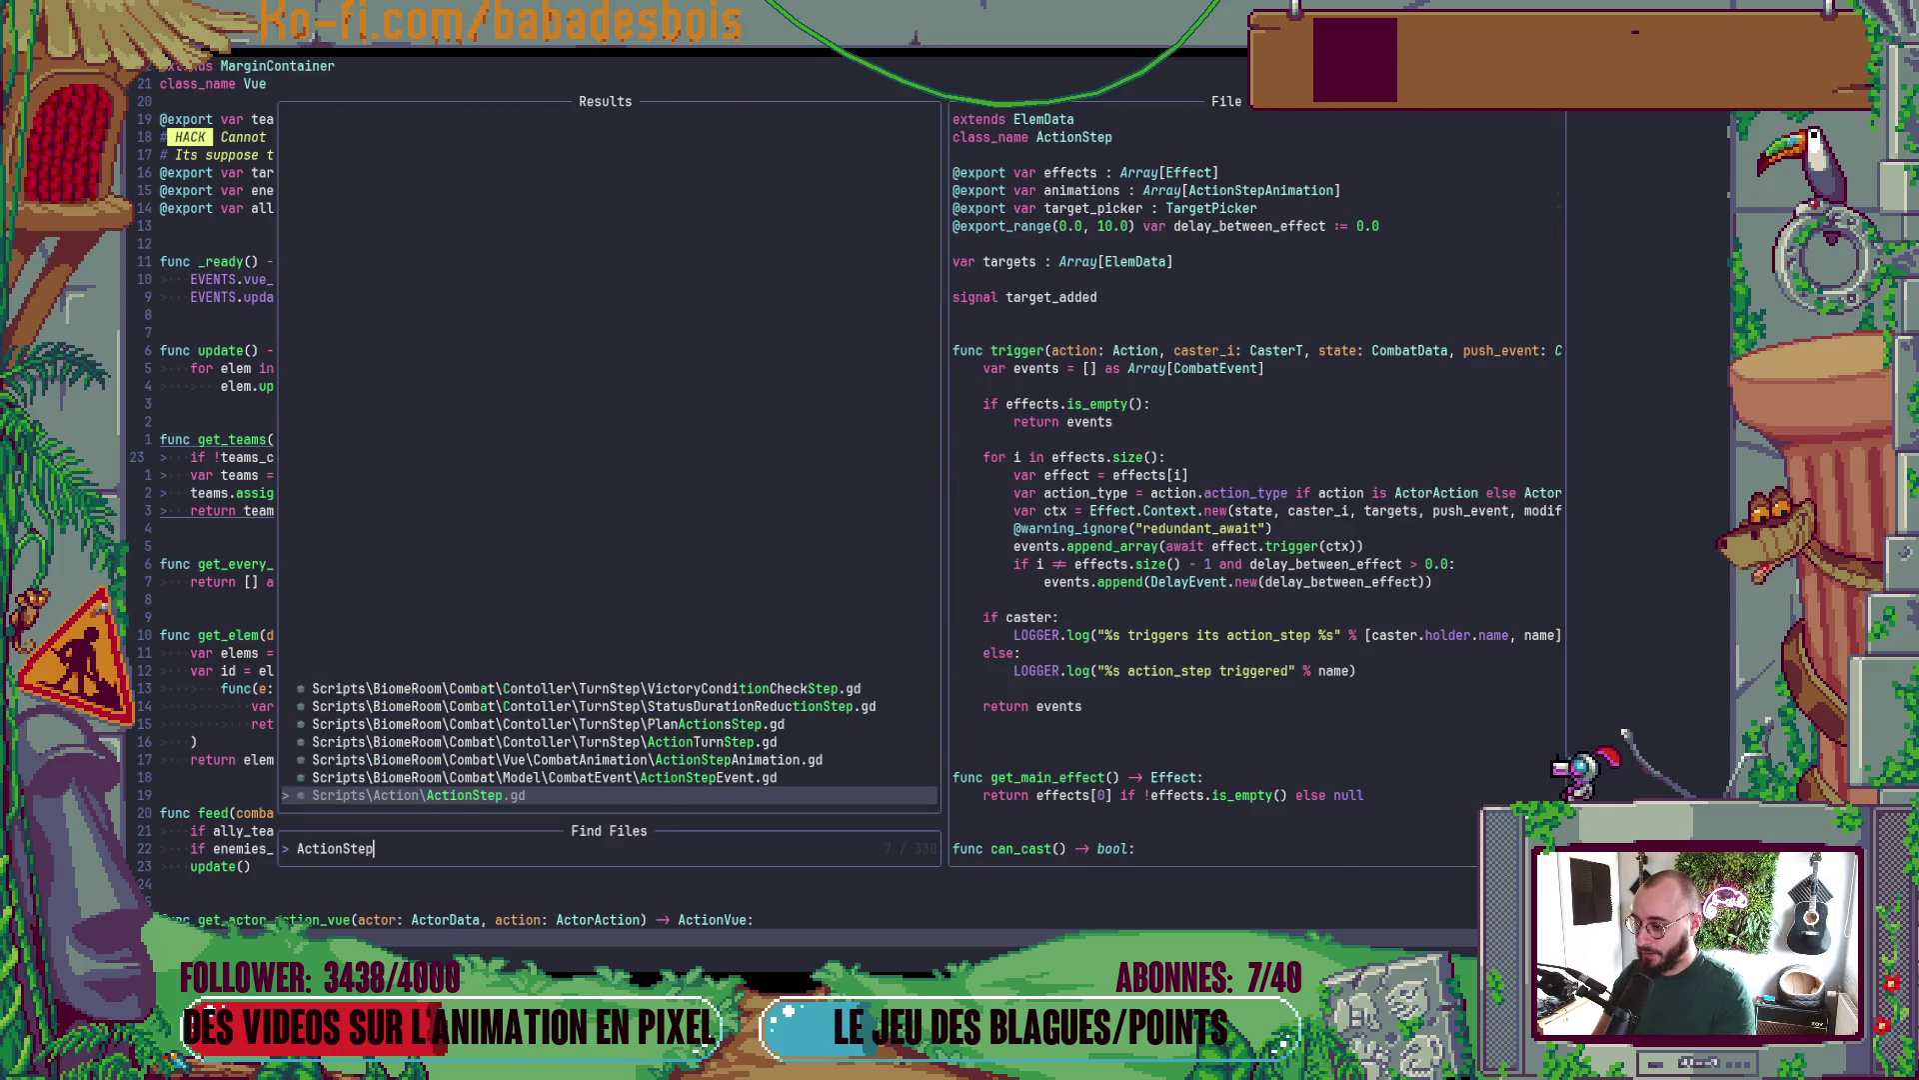
key(Up)
key(Return)
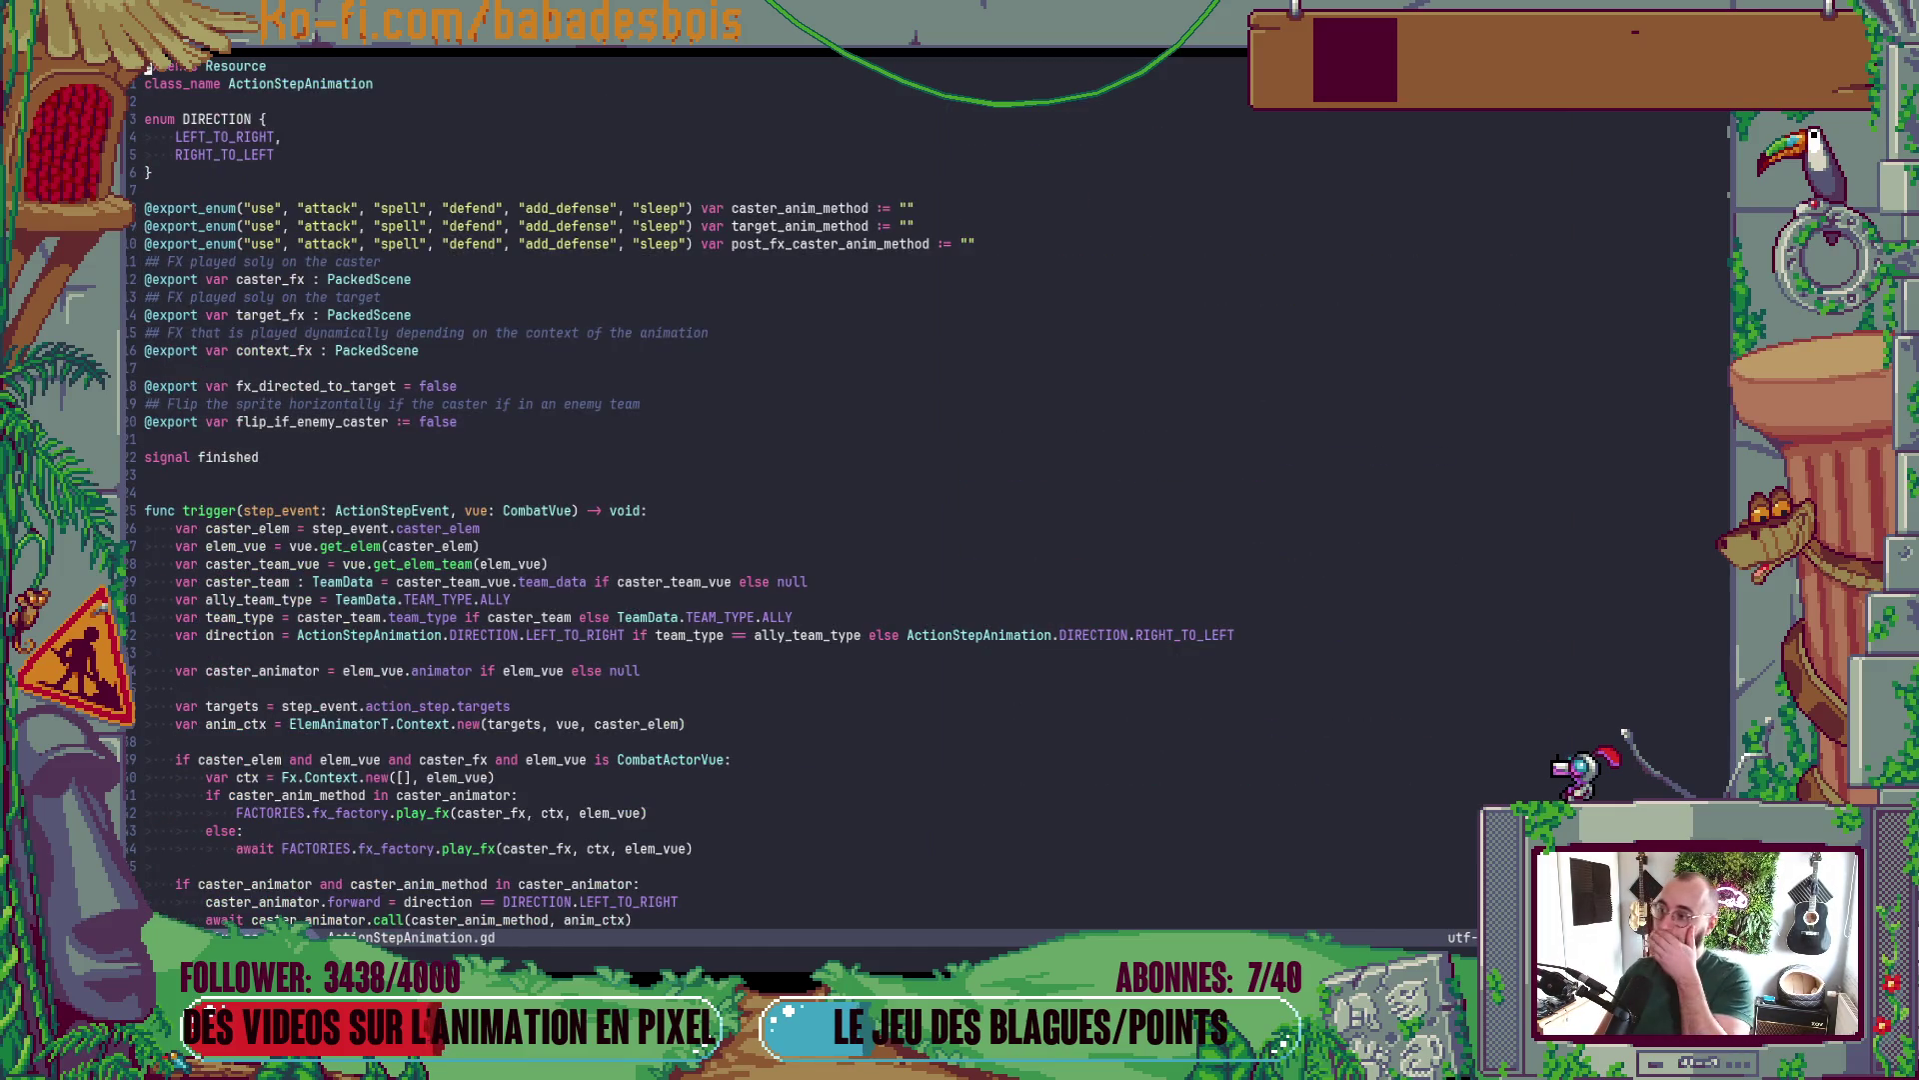
- Retype trigger's vue parameter from CombatVue to Vue, save, and start an F5 debug run in Godot
key(j)
key(j)
key(j)
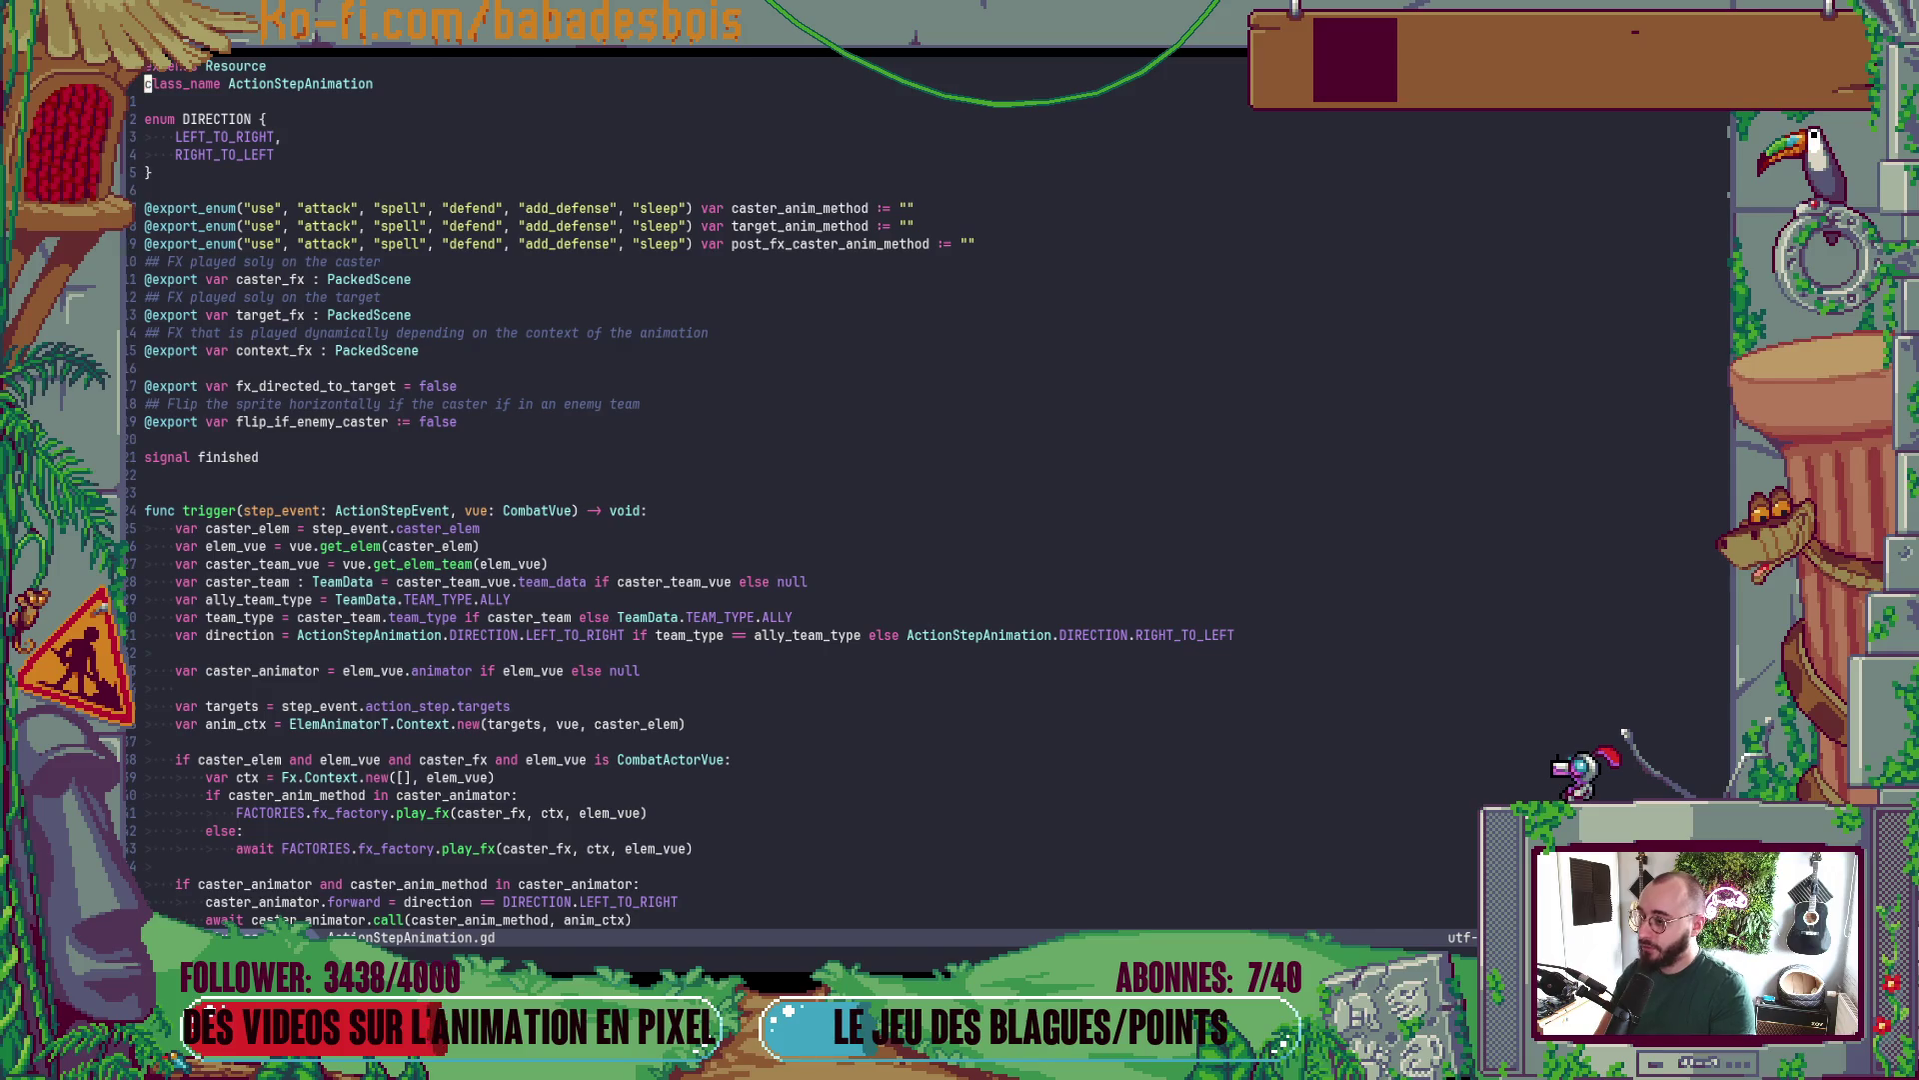
key(k)
key(dollar)
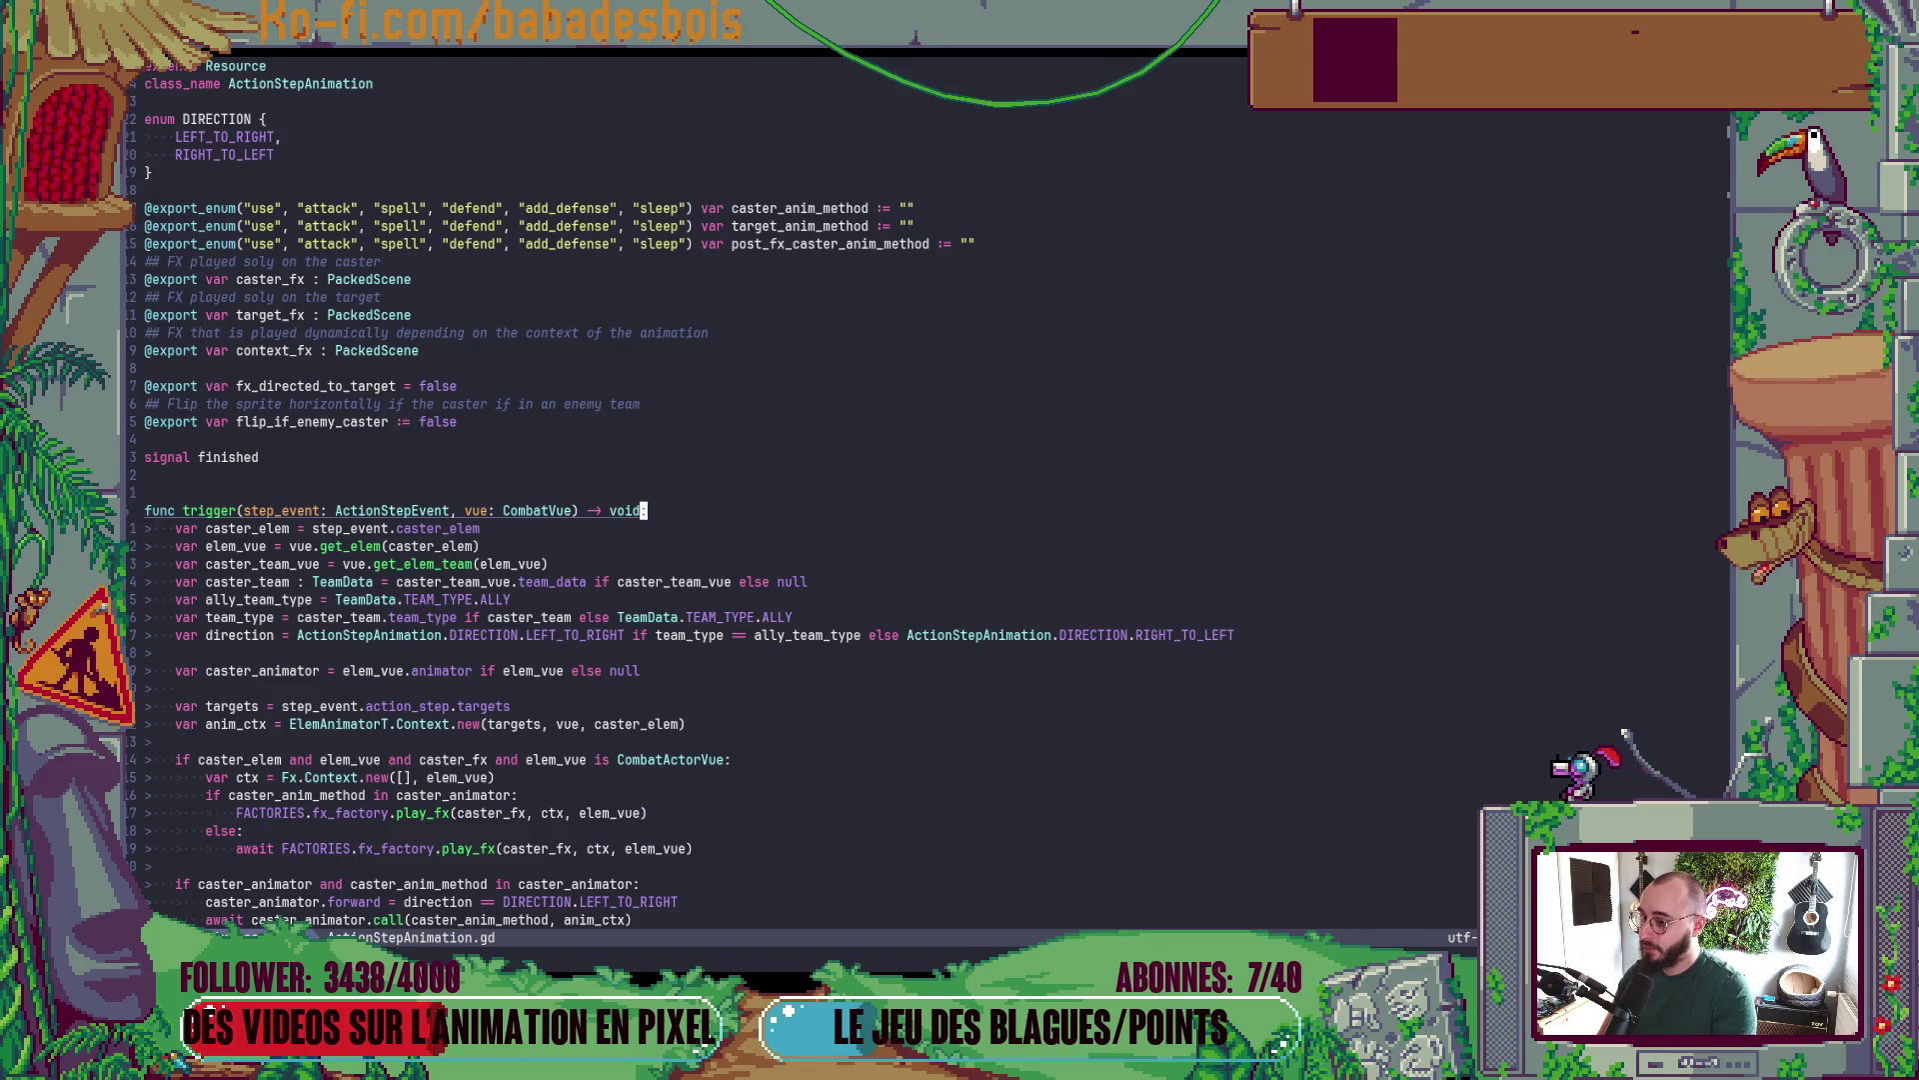
key(b)
key(b)
key(b)
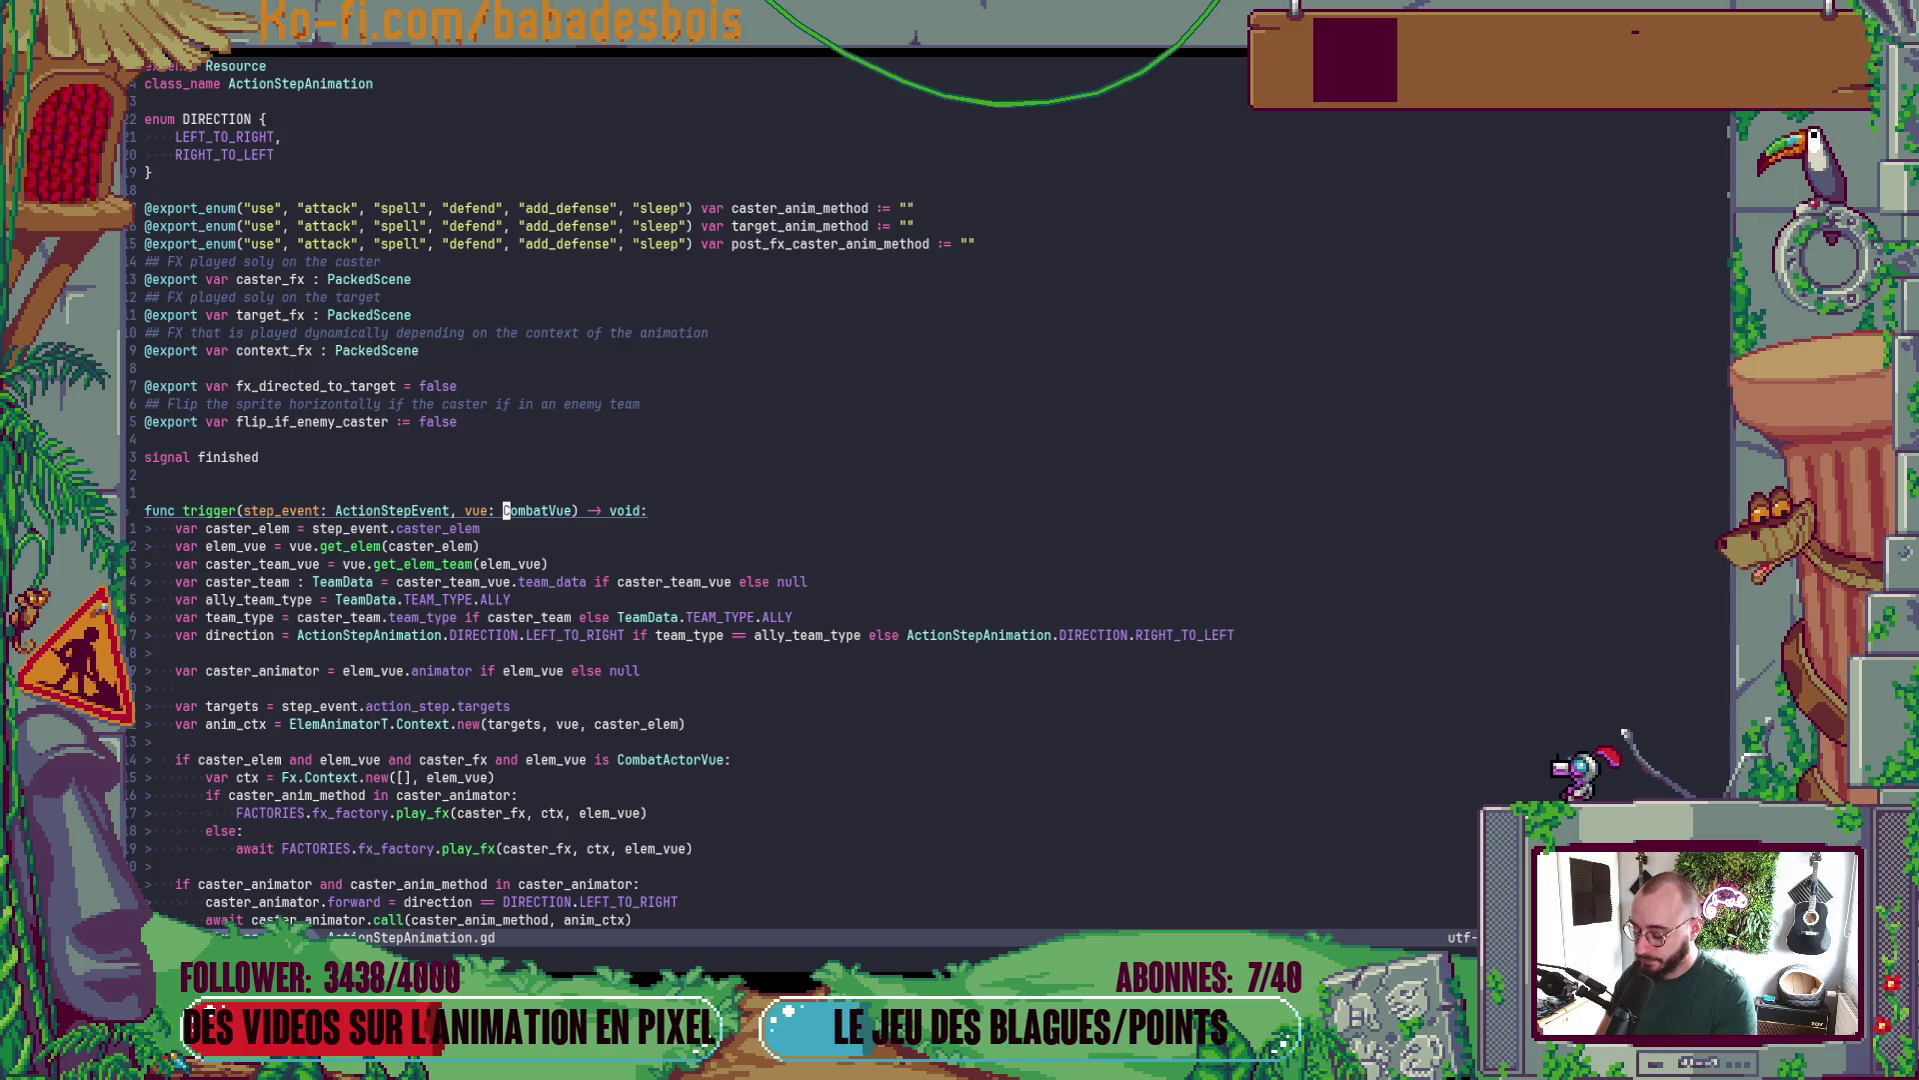
text(dtV)
text(:w)
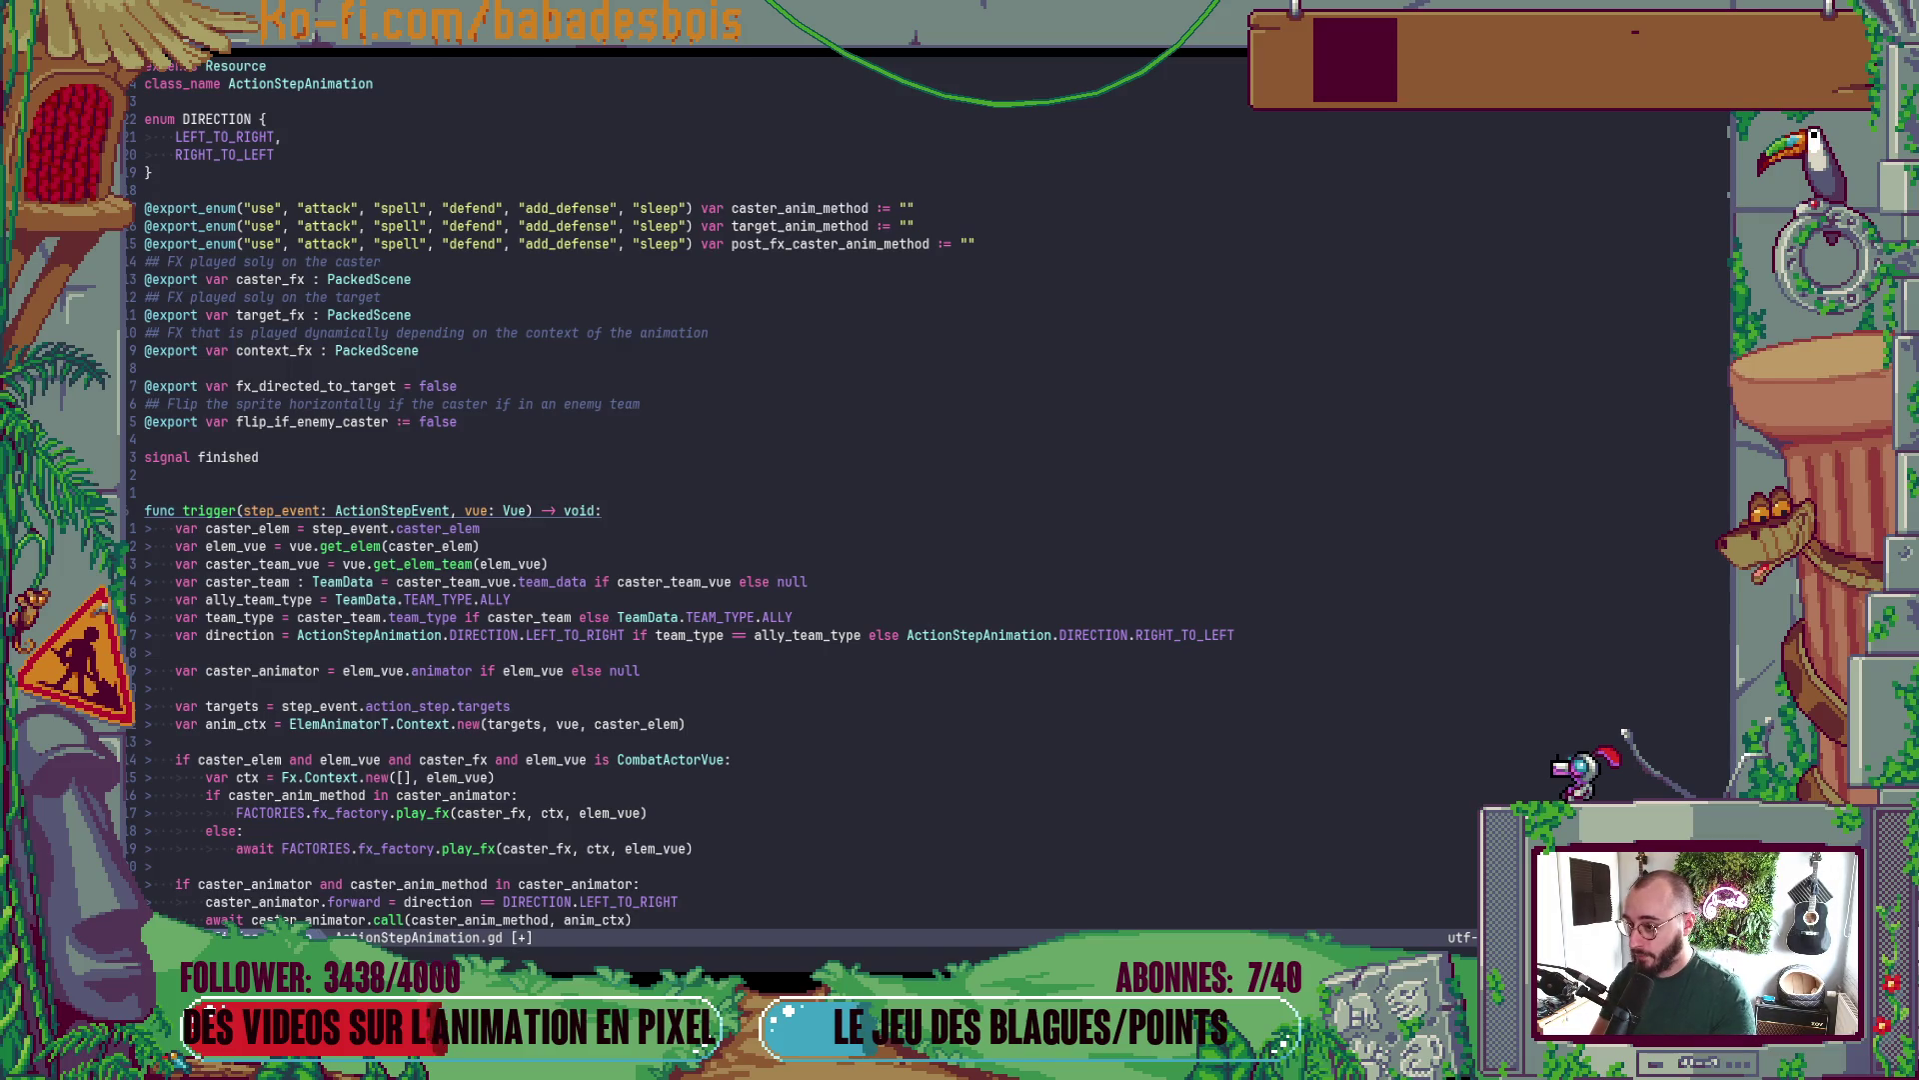
key(Return)
key(ctrl+d)
key(ctrl+d)
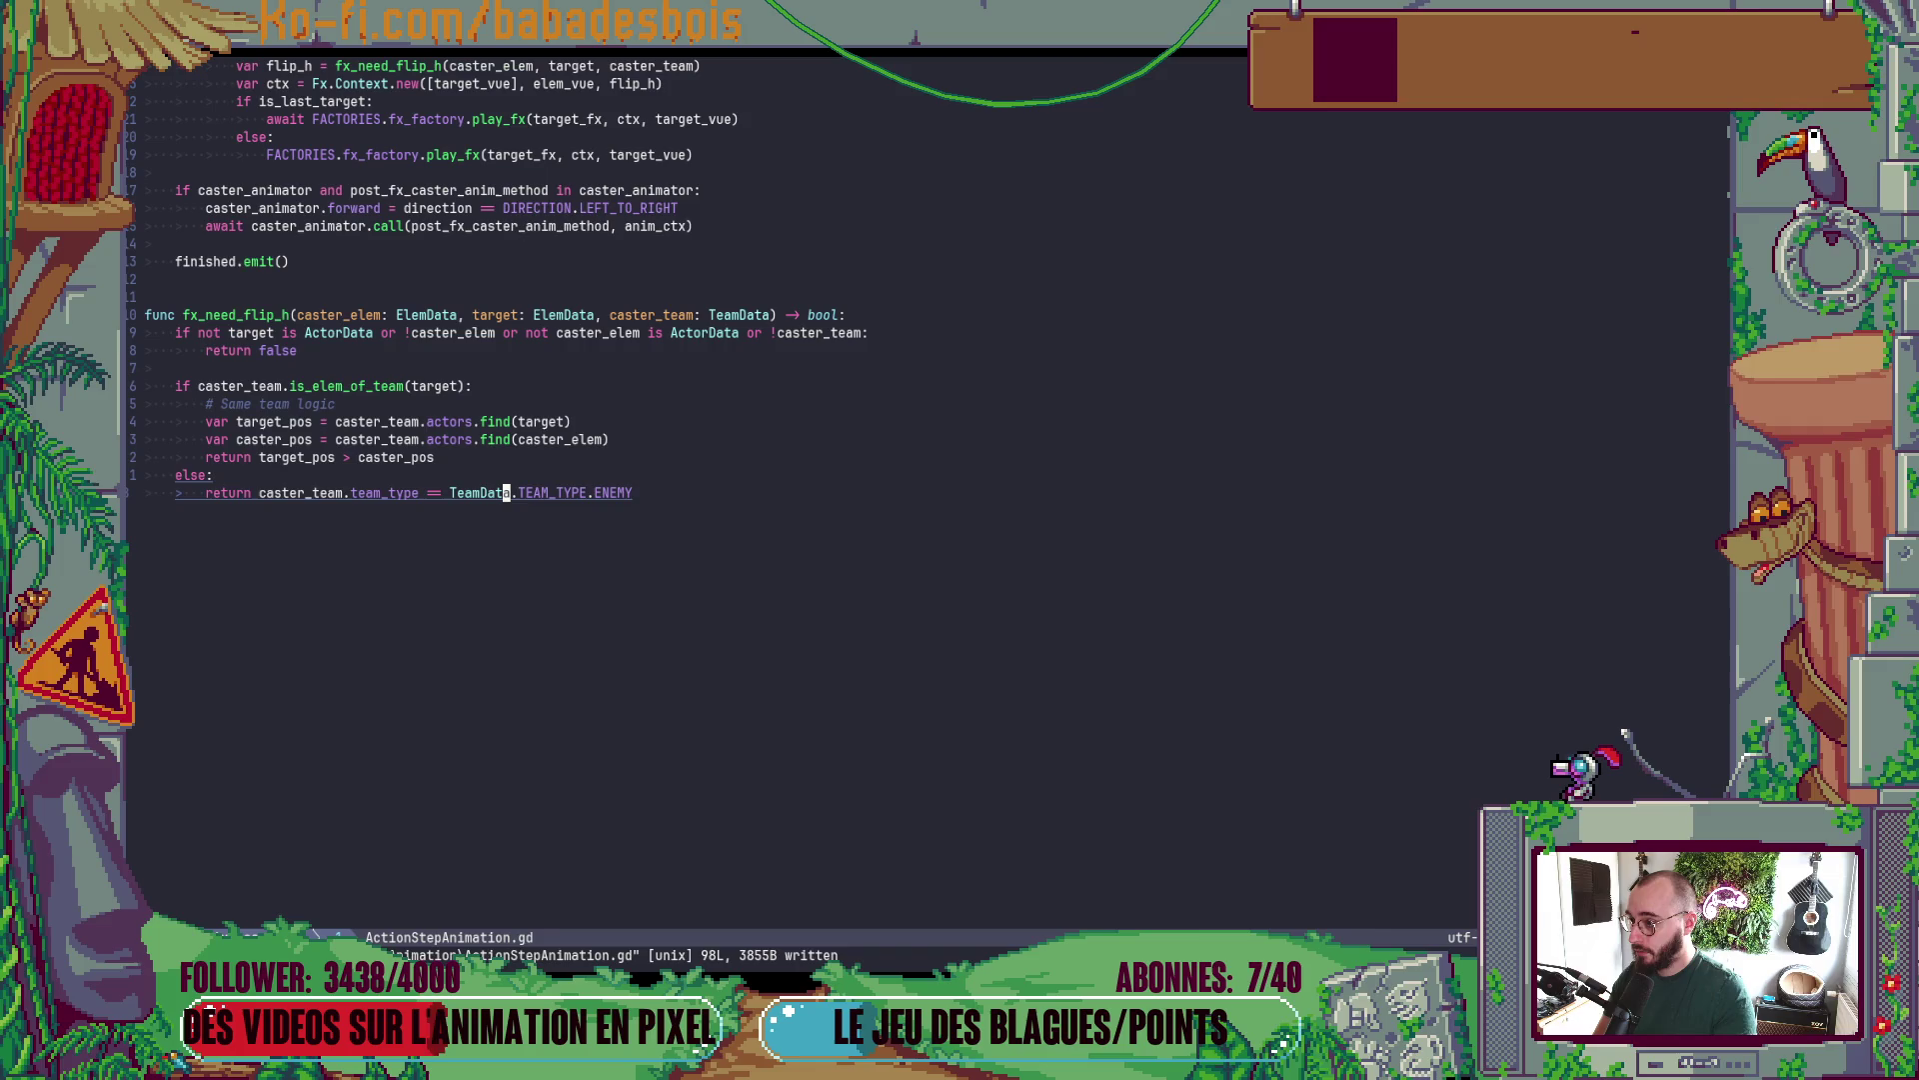
key(alt+Tab)
key(F5)
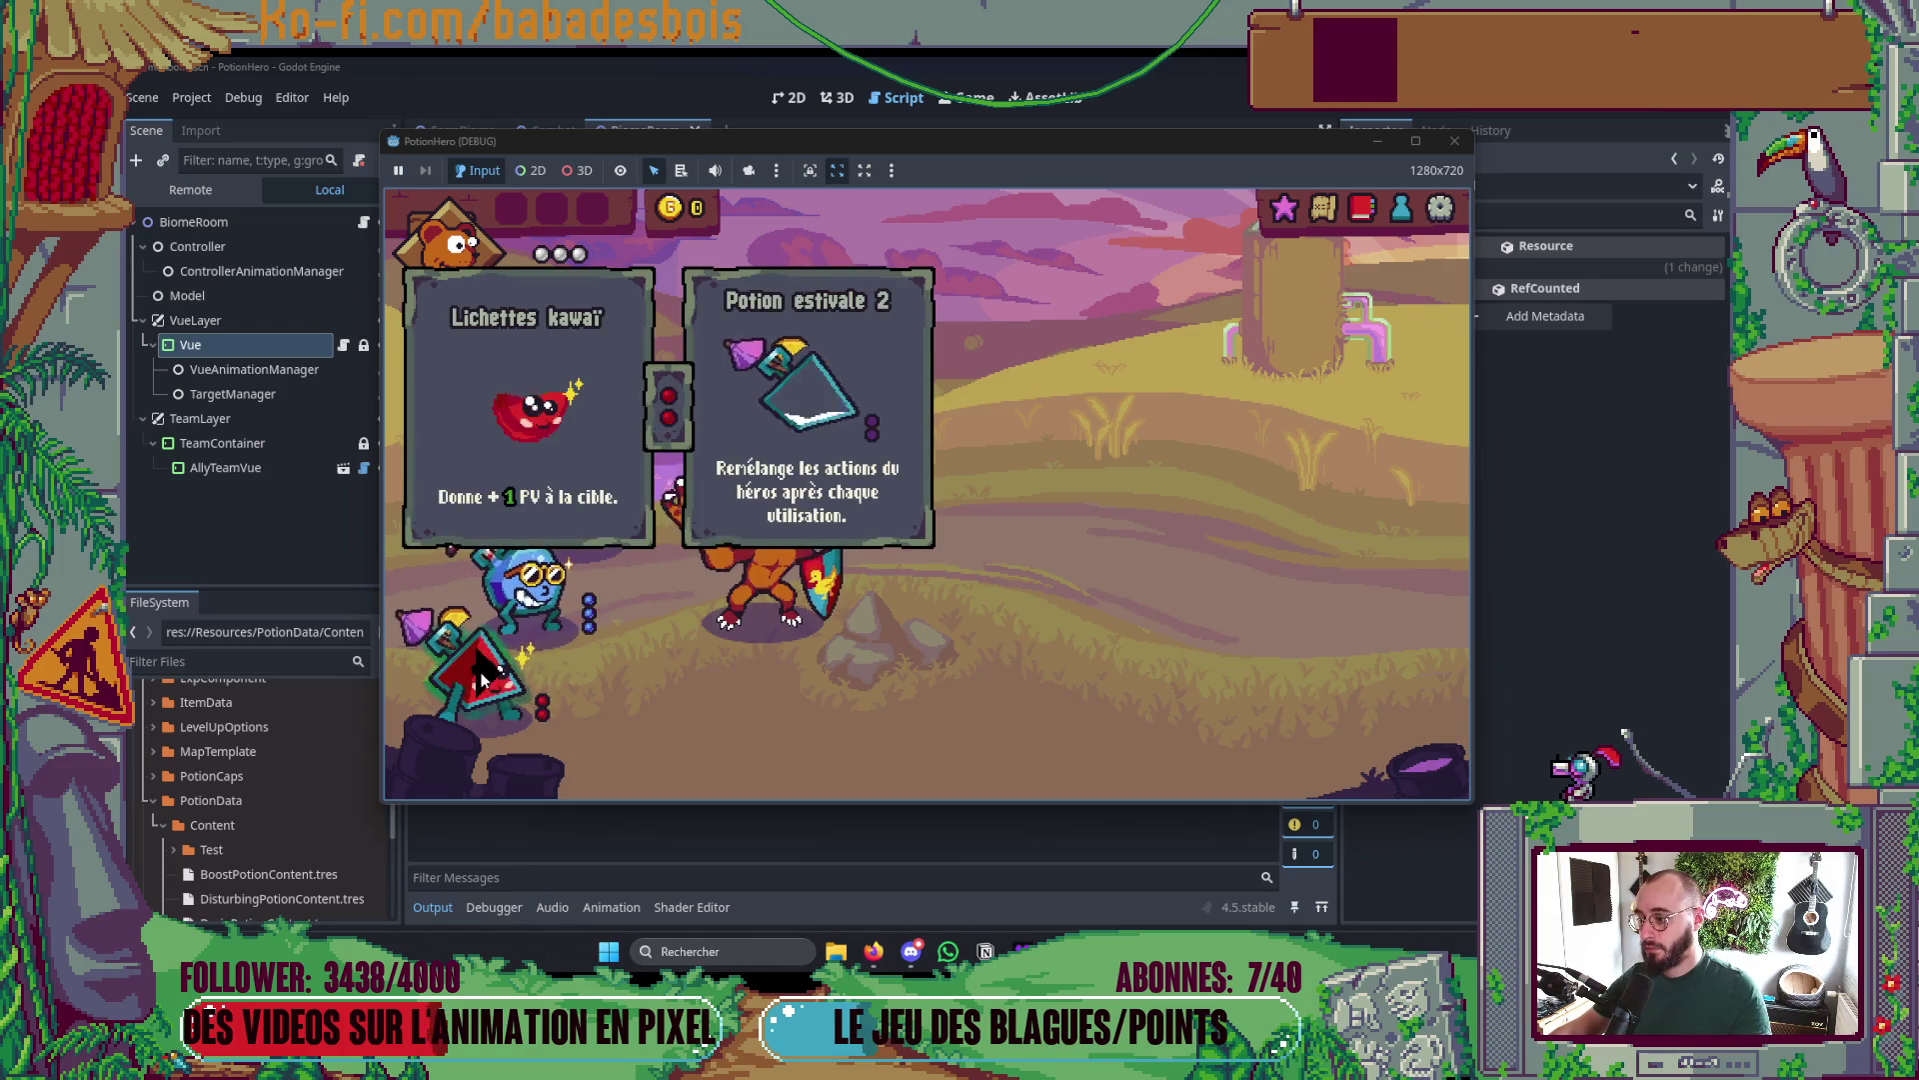
- Test the battle by aiming the red unit's action, then rerun and enter the next map room before closing
mouse_move(484, 665)
mouse_down()
mouse_move(725, 580)
mouse_move(836, 604)
mouse_up()
mouse_move(507, 694)
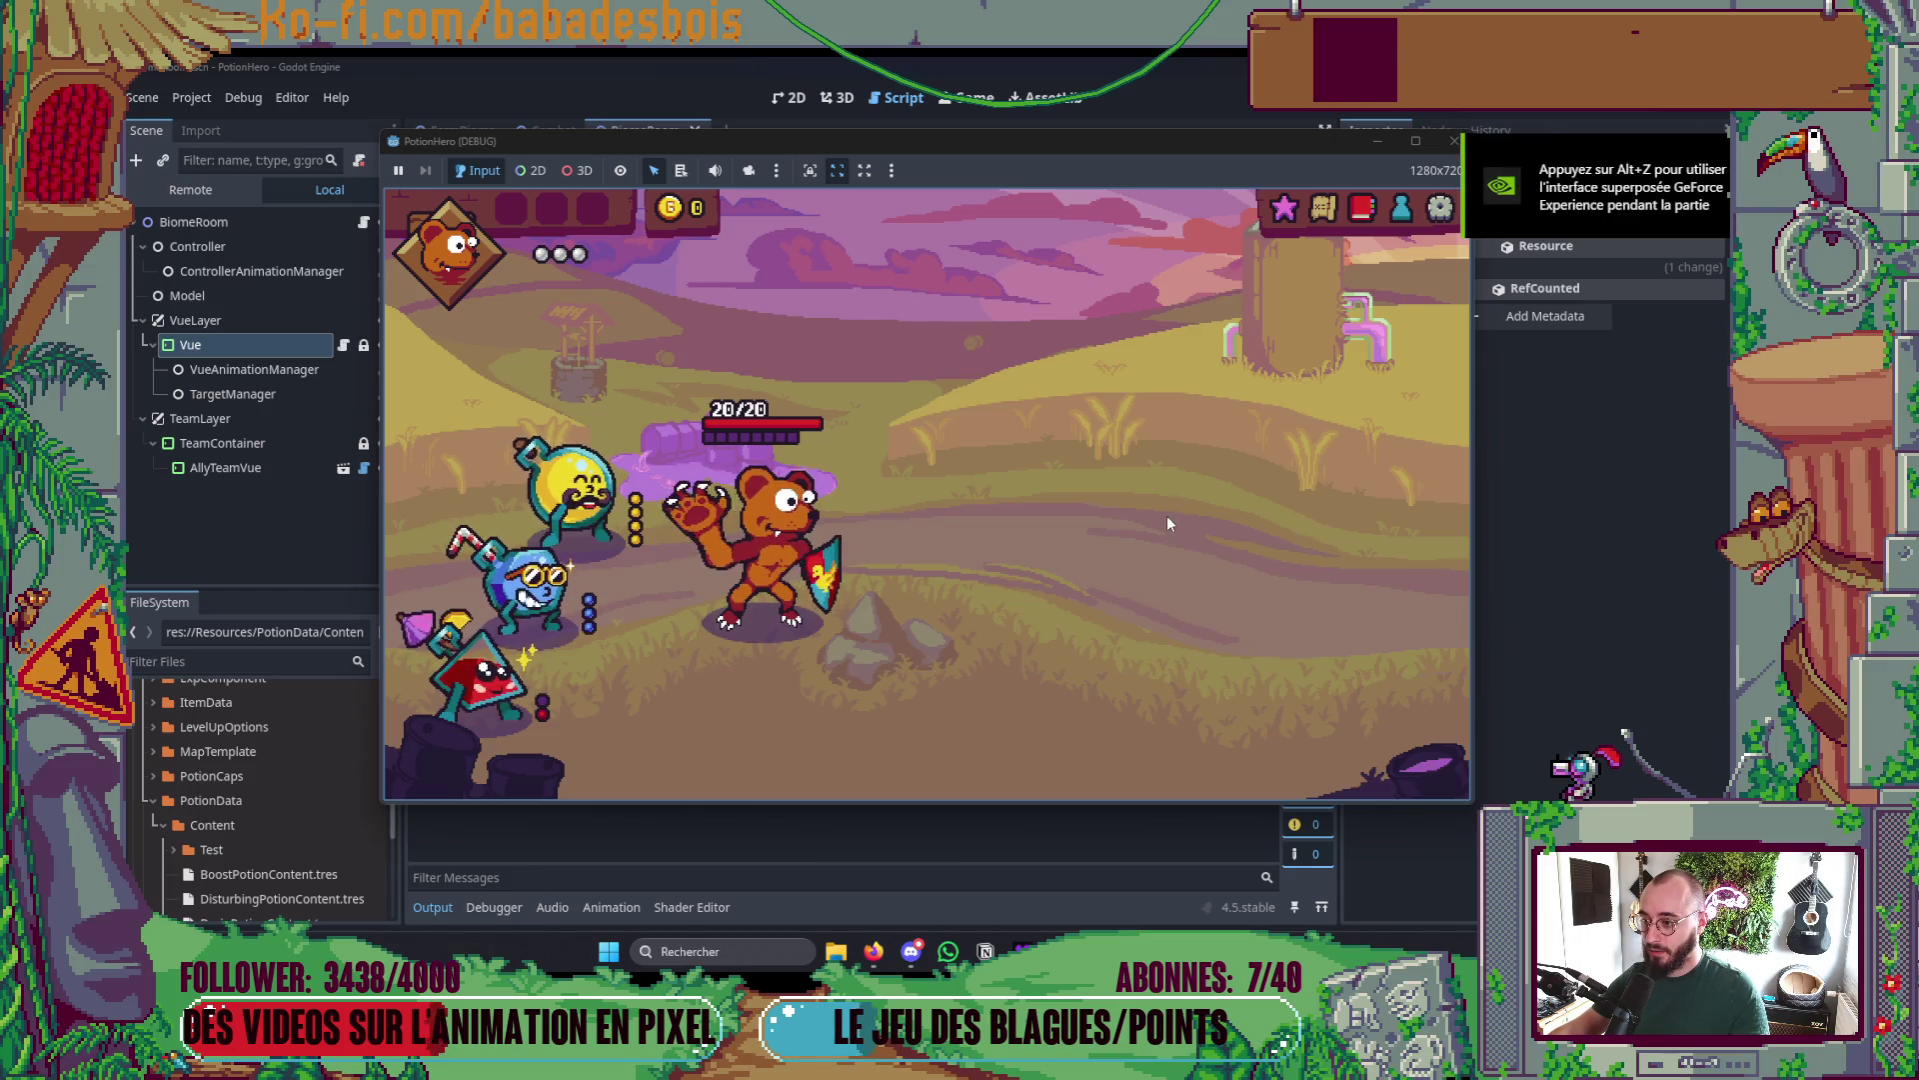
mouse_move(756, 521)
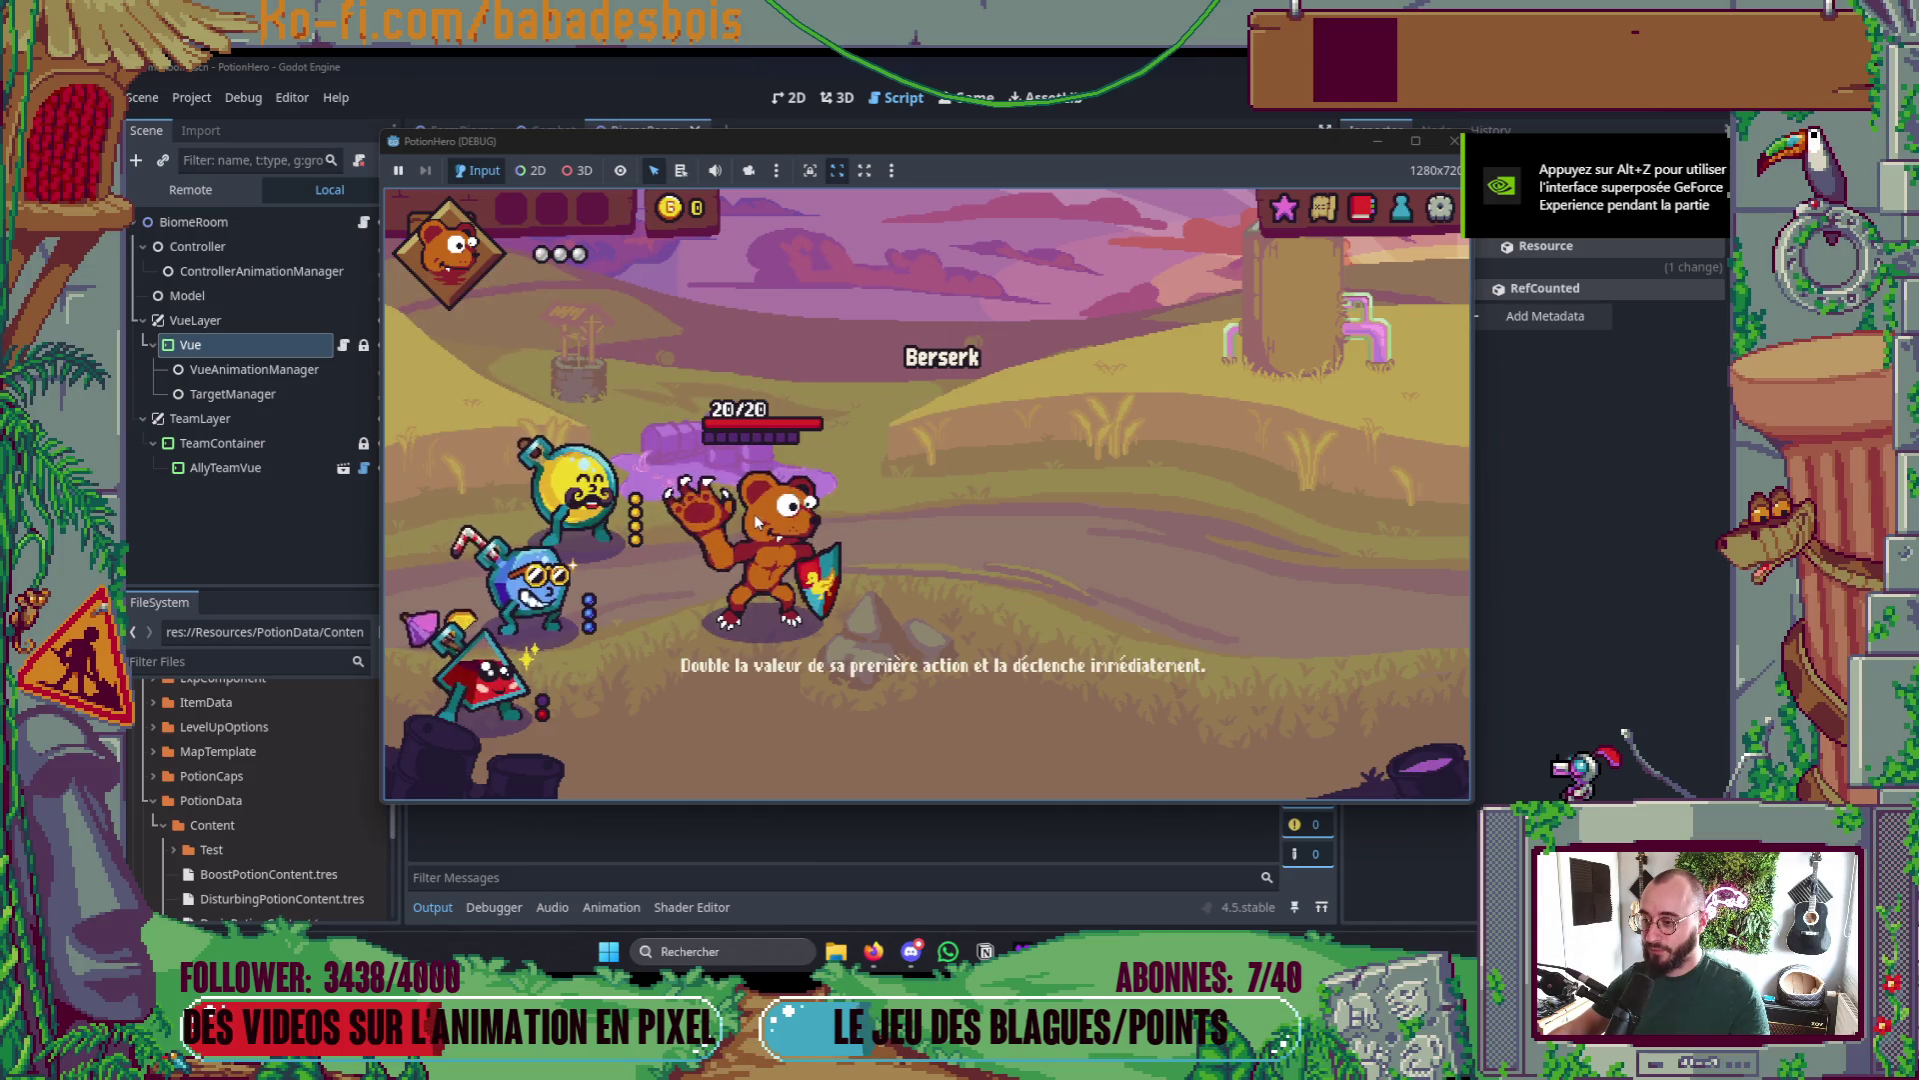
click(1453, 141)
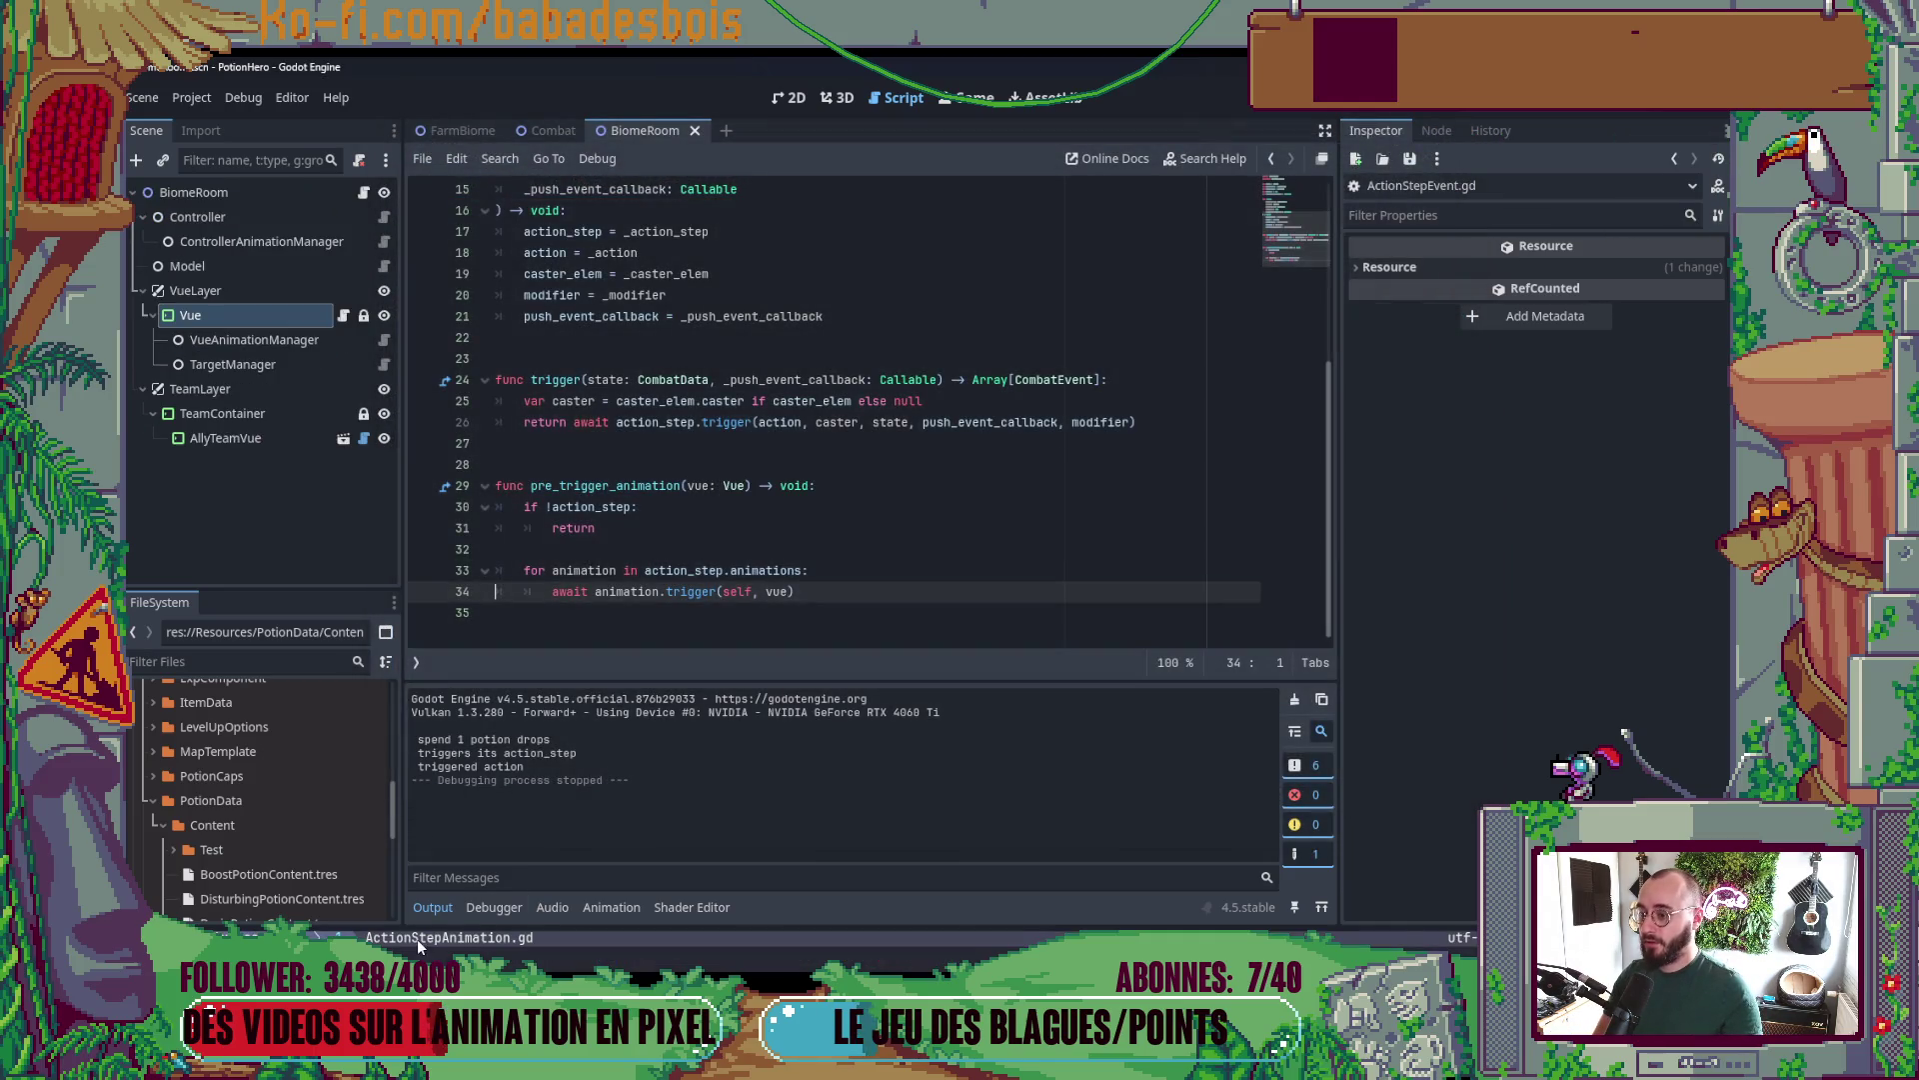
key(F5)
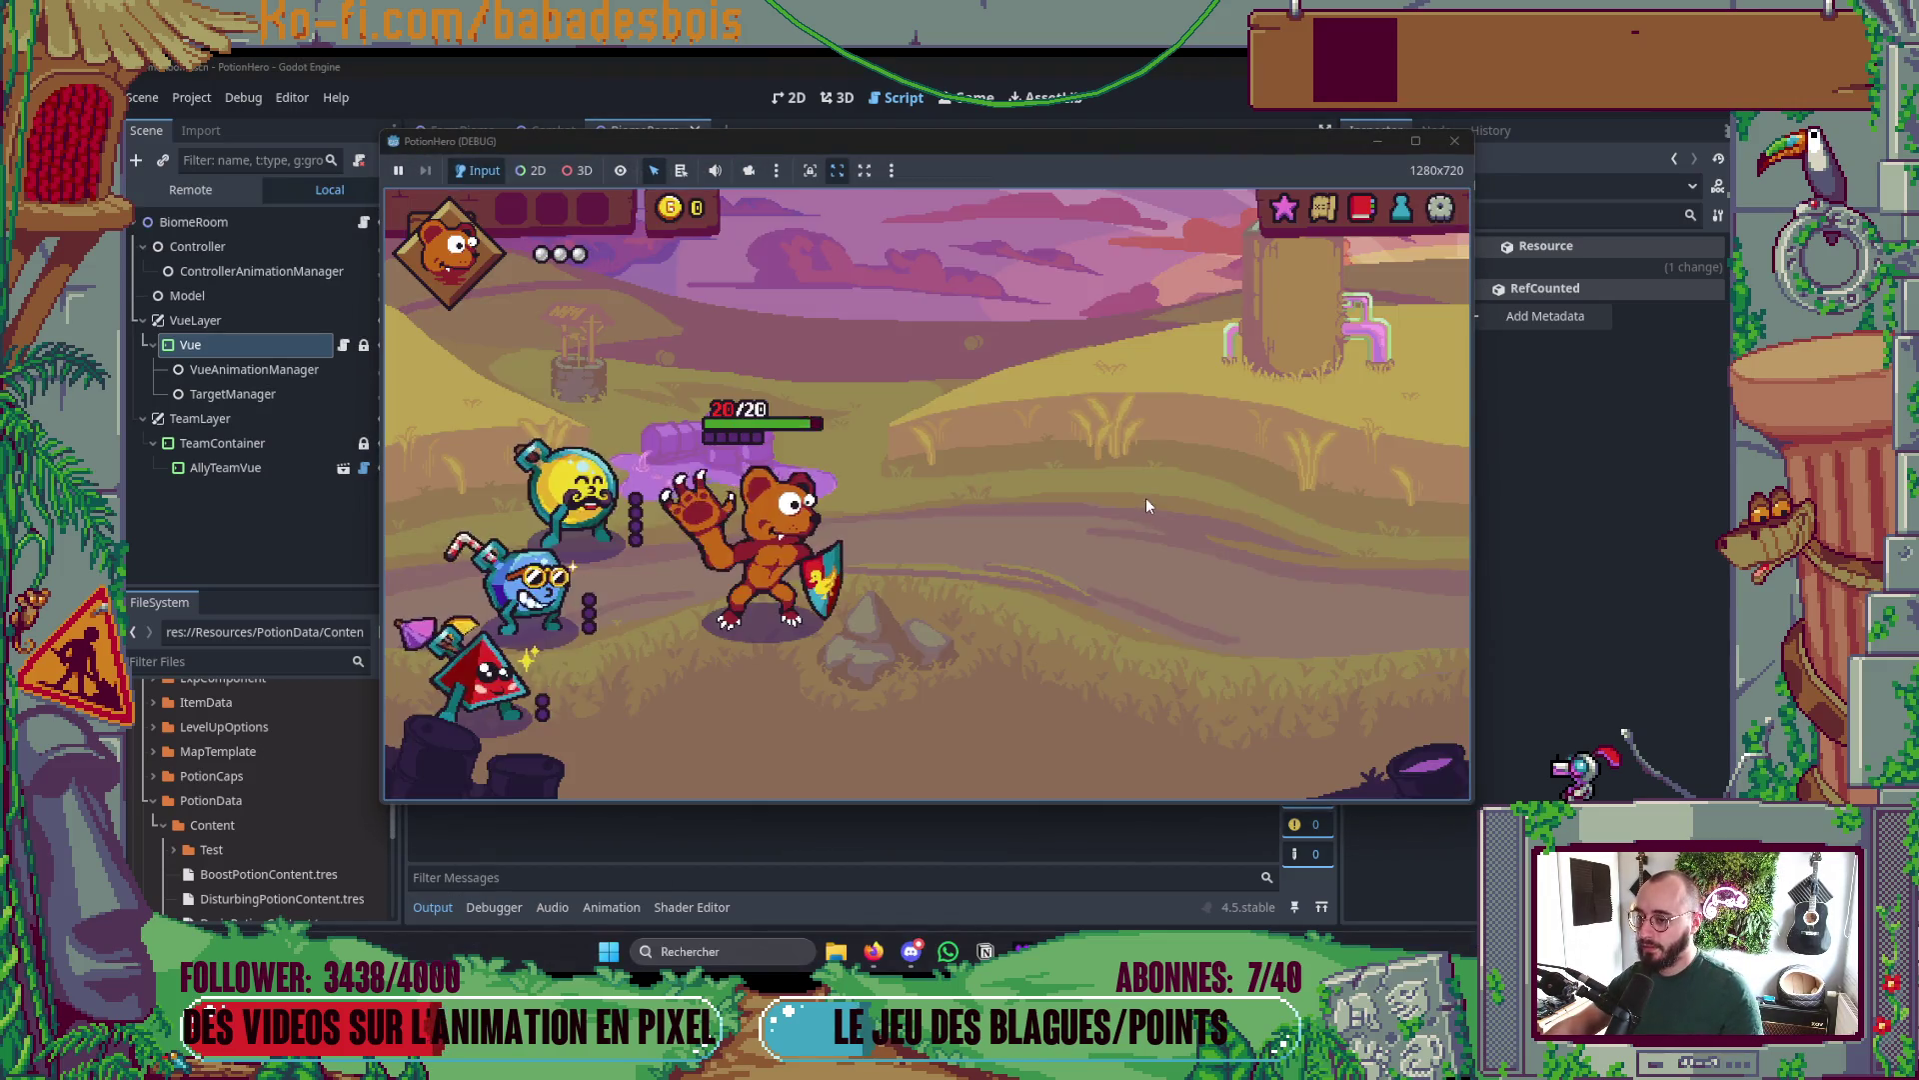
click(603, 516)
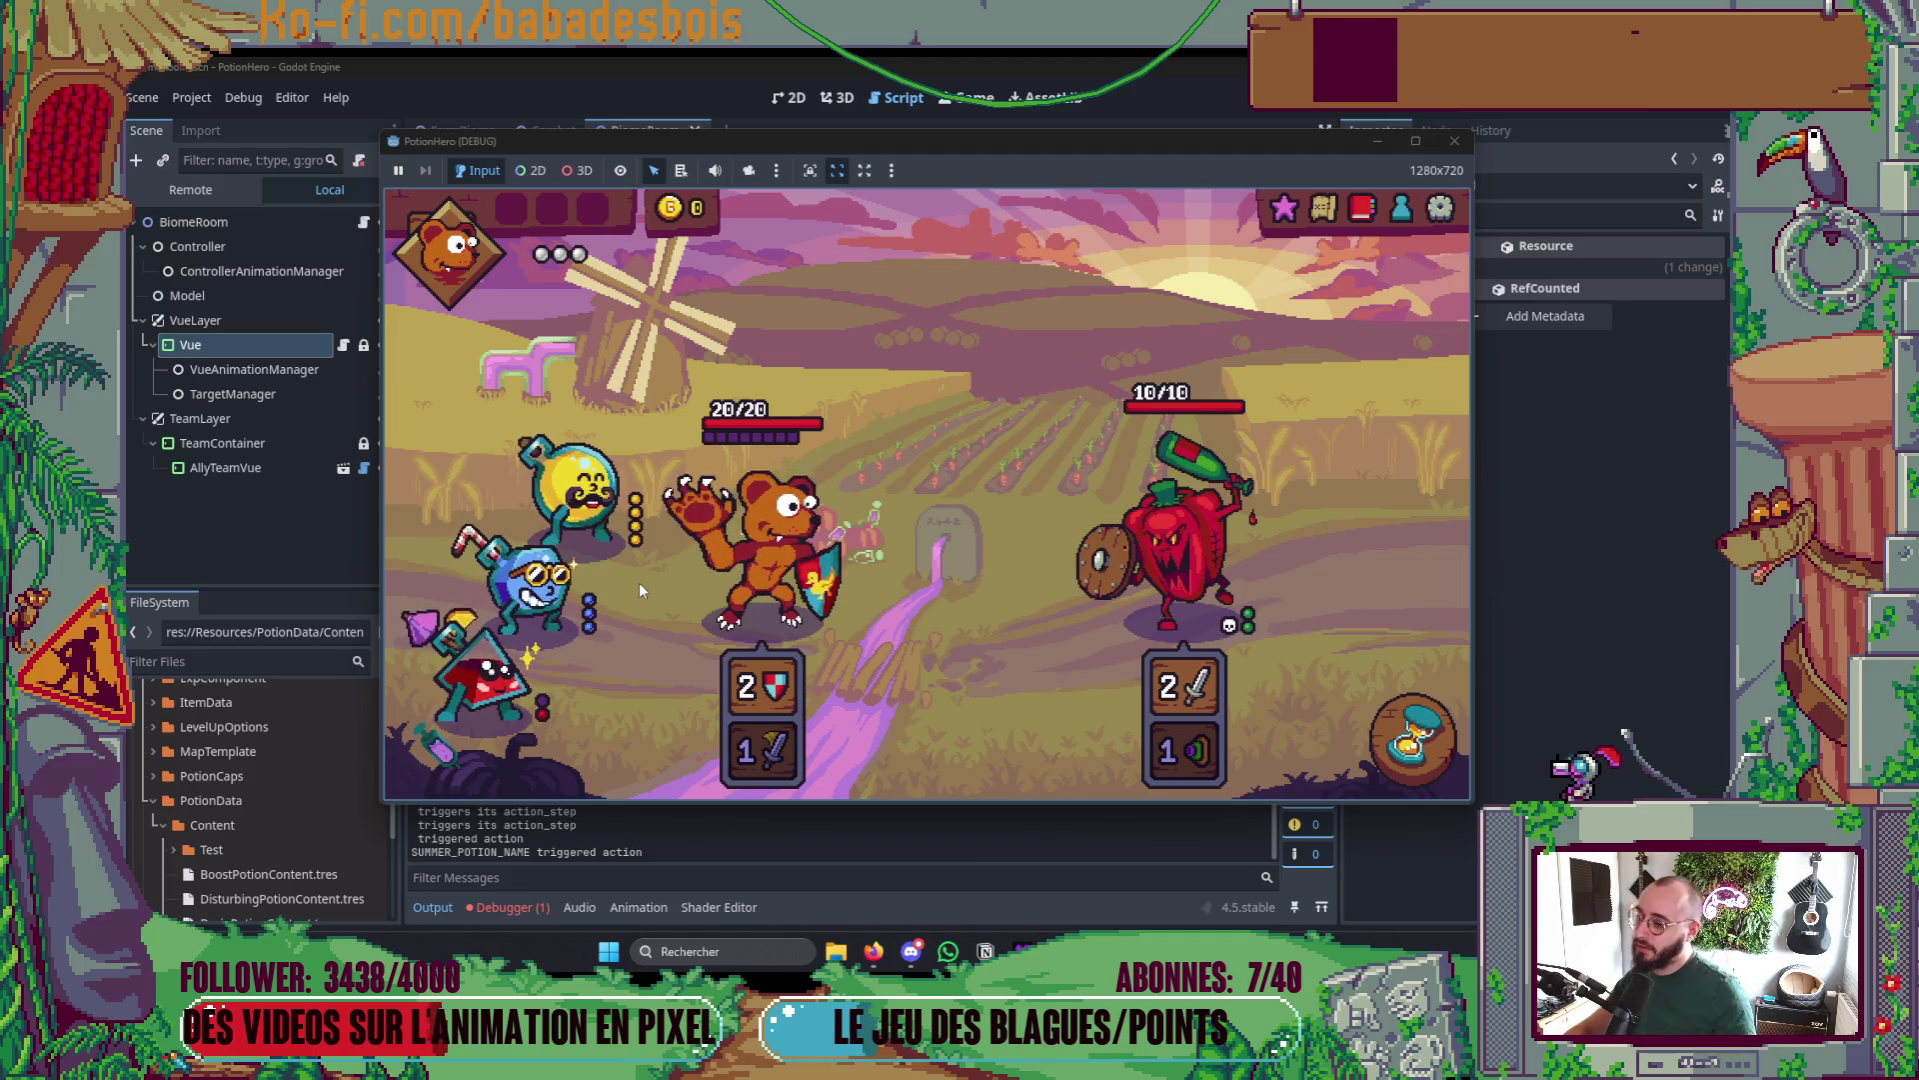
mouse_move(811, 609)
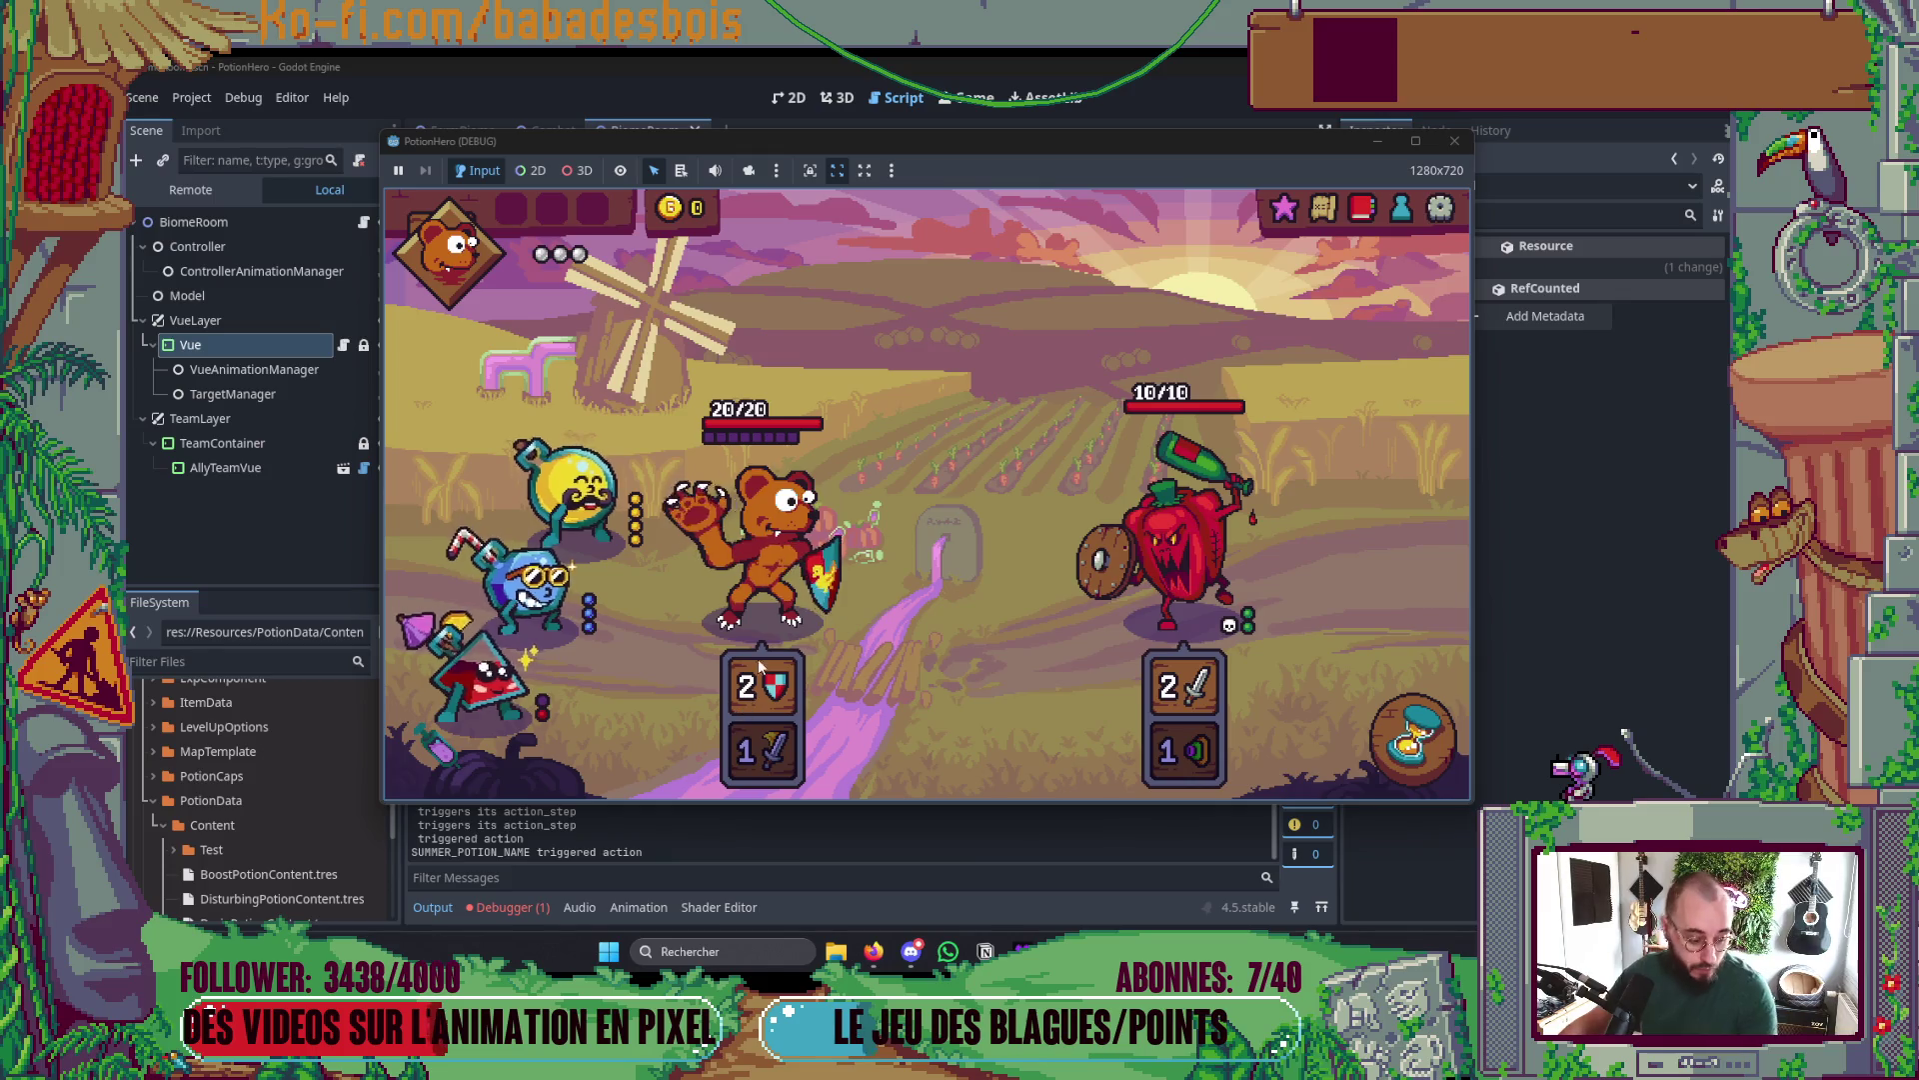
click(1455, 143)
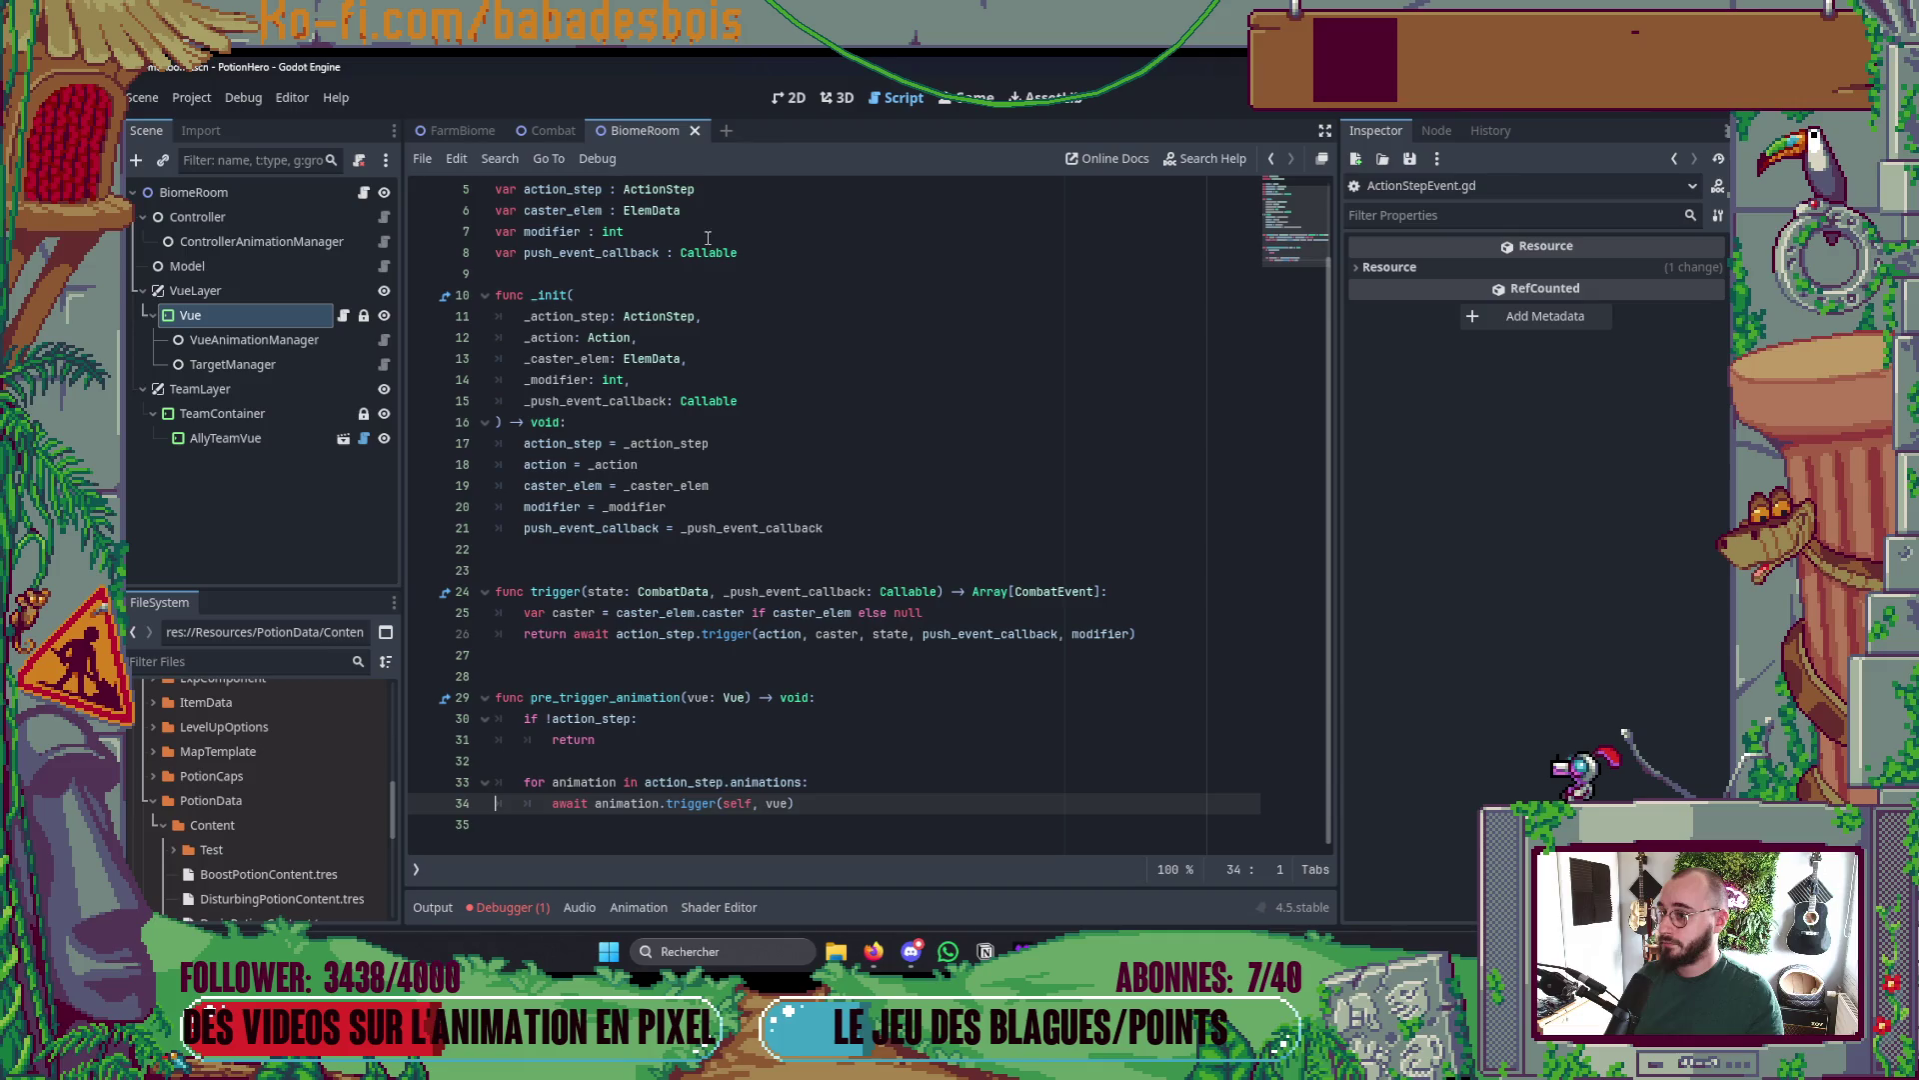
- Do one more test run from the 2D view, close it, collapse Output and open the Combat scene
click(788, 98)
key(F5)
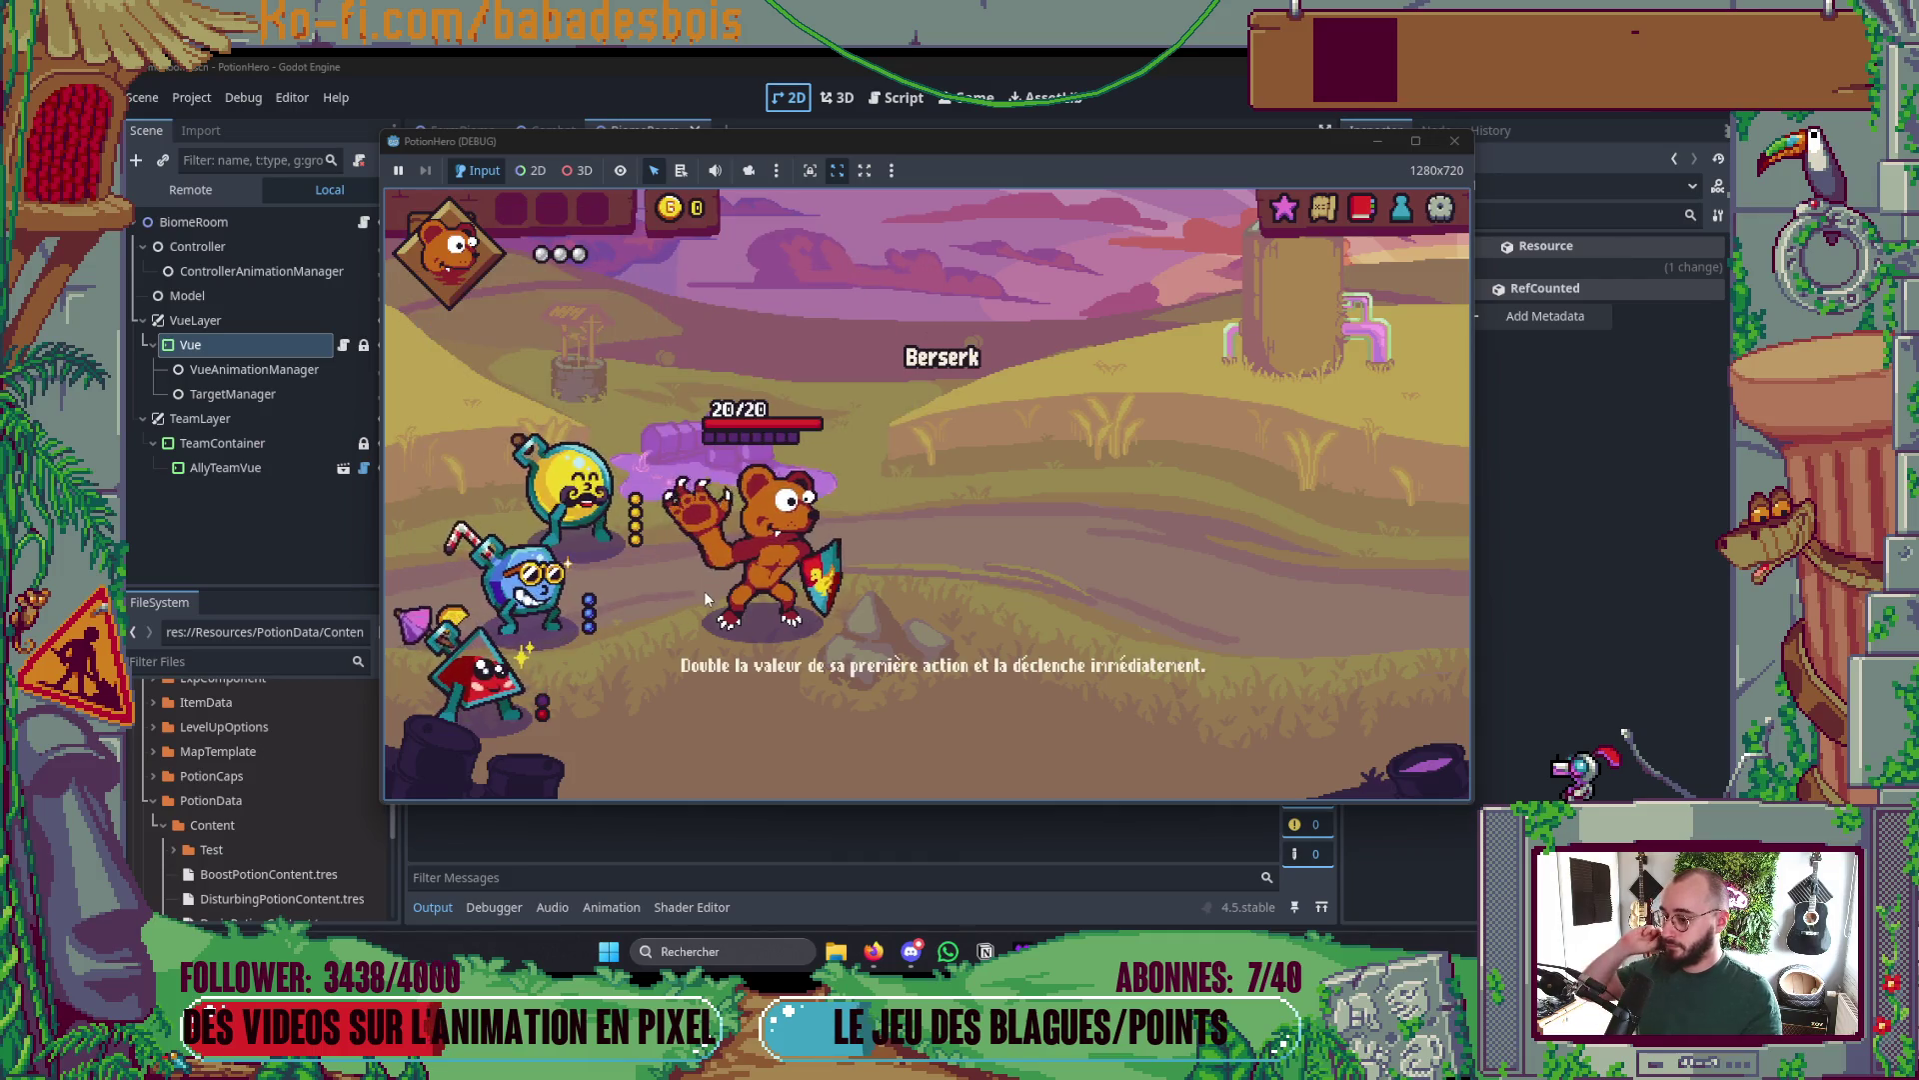
mouse_move(557, 578)
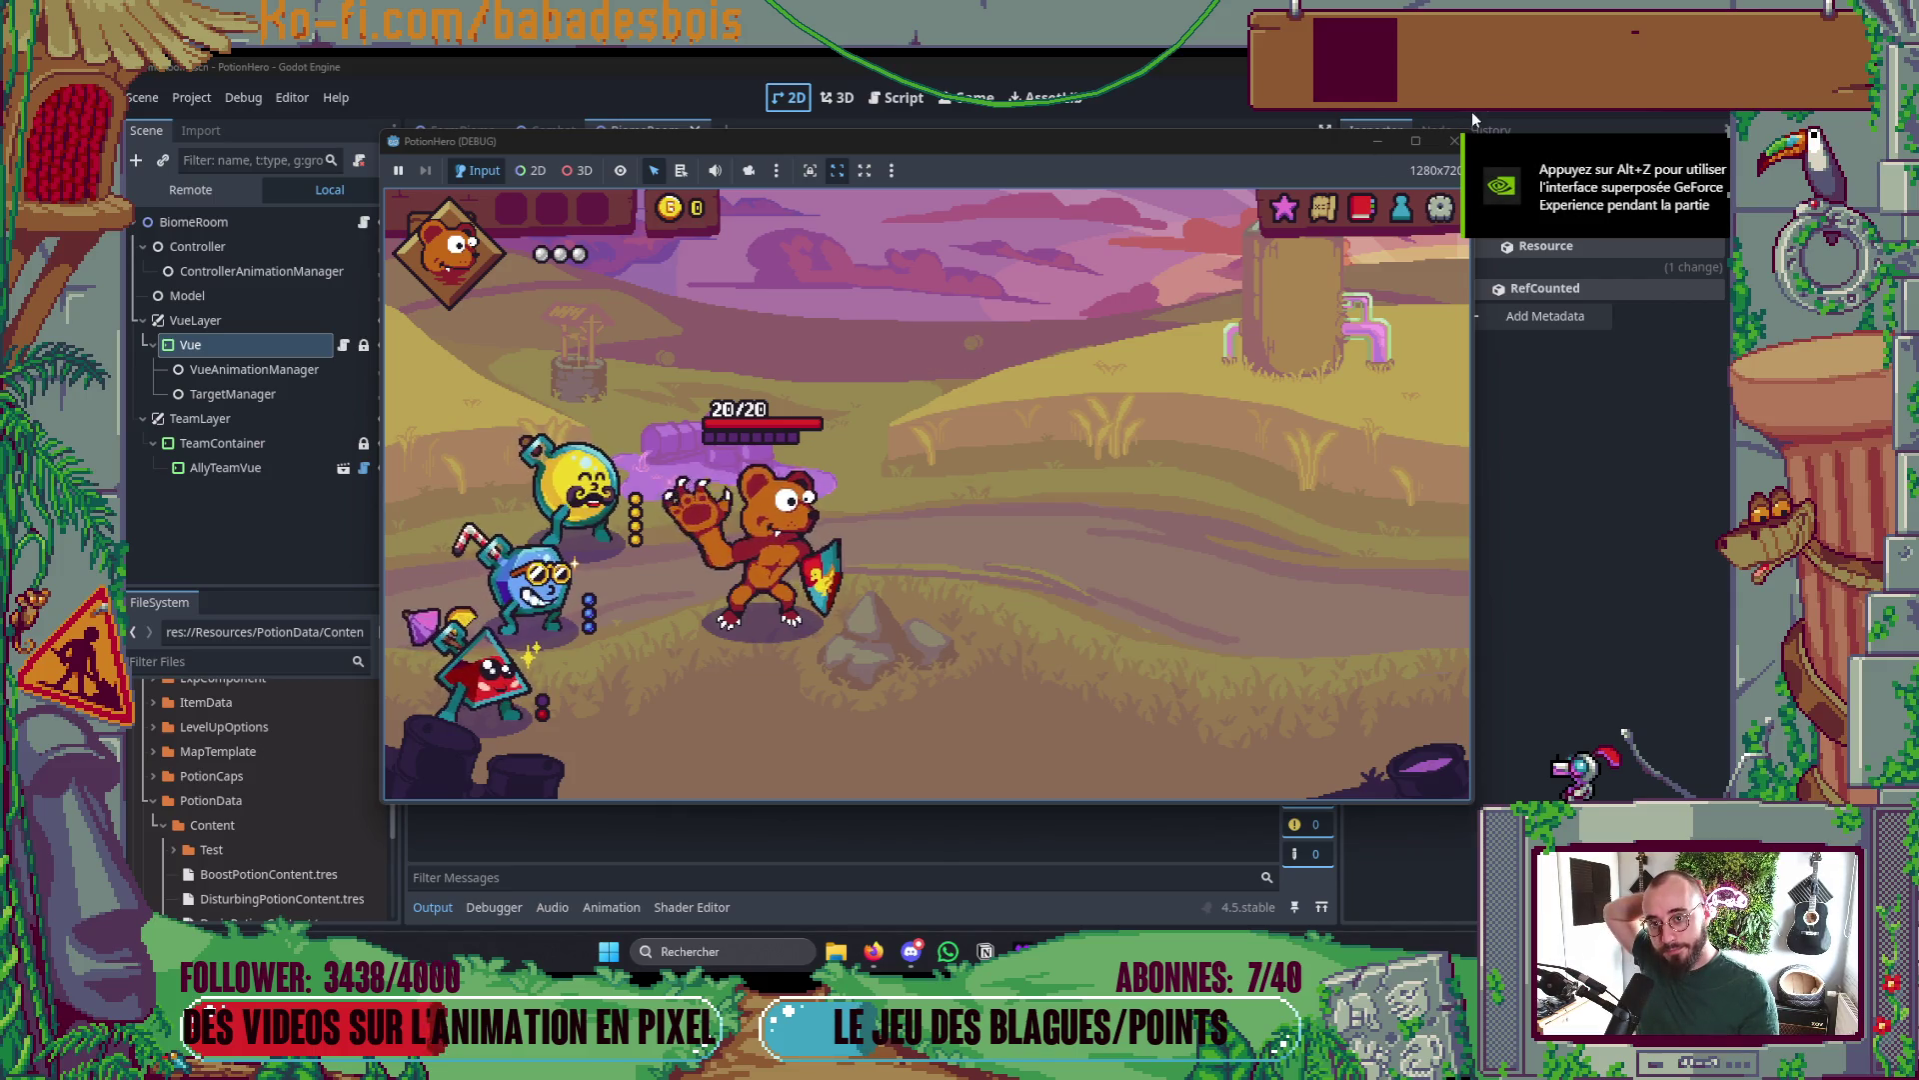
click(1454, 141)
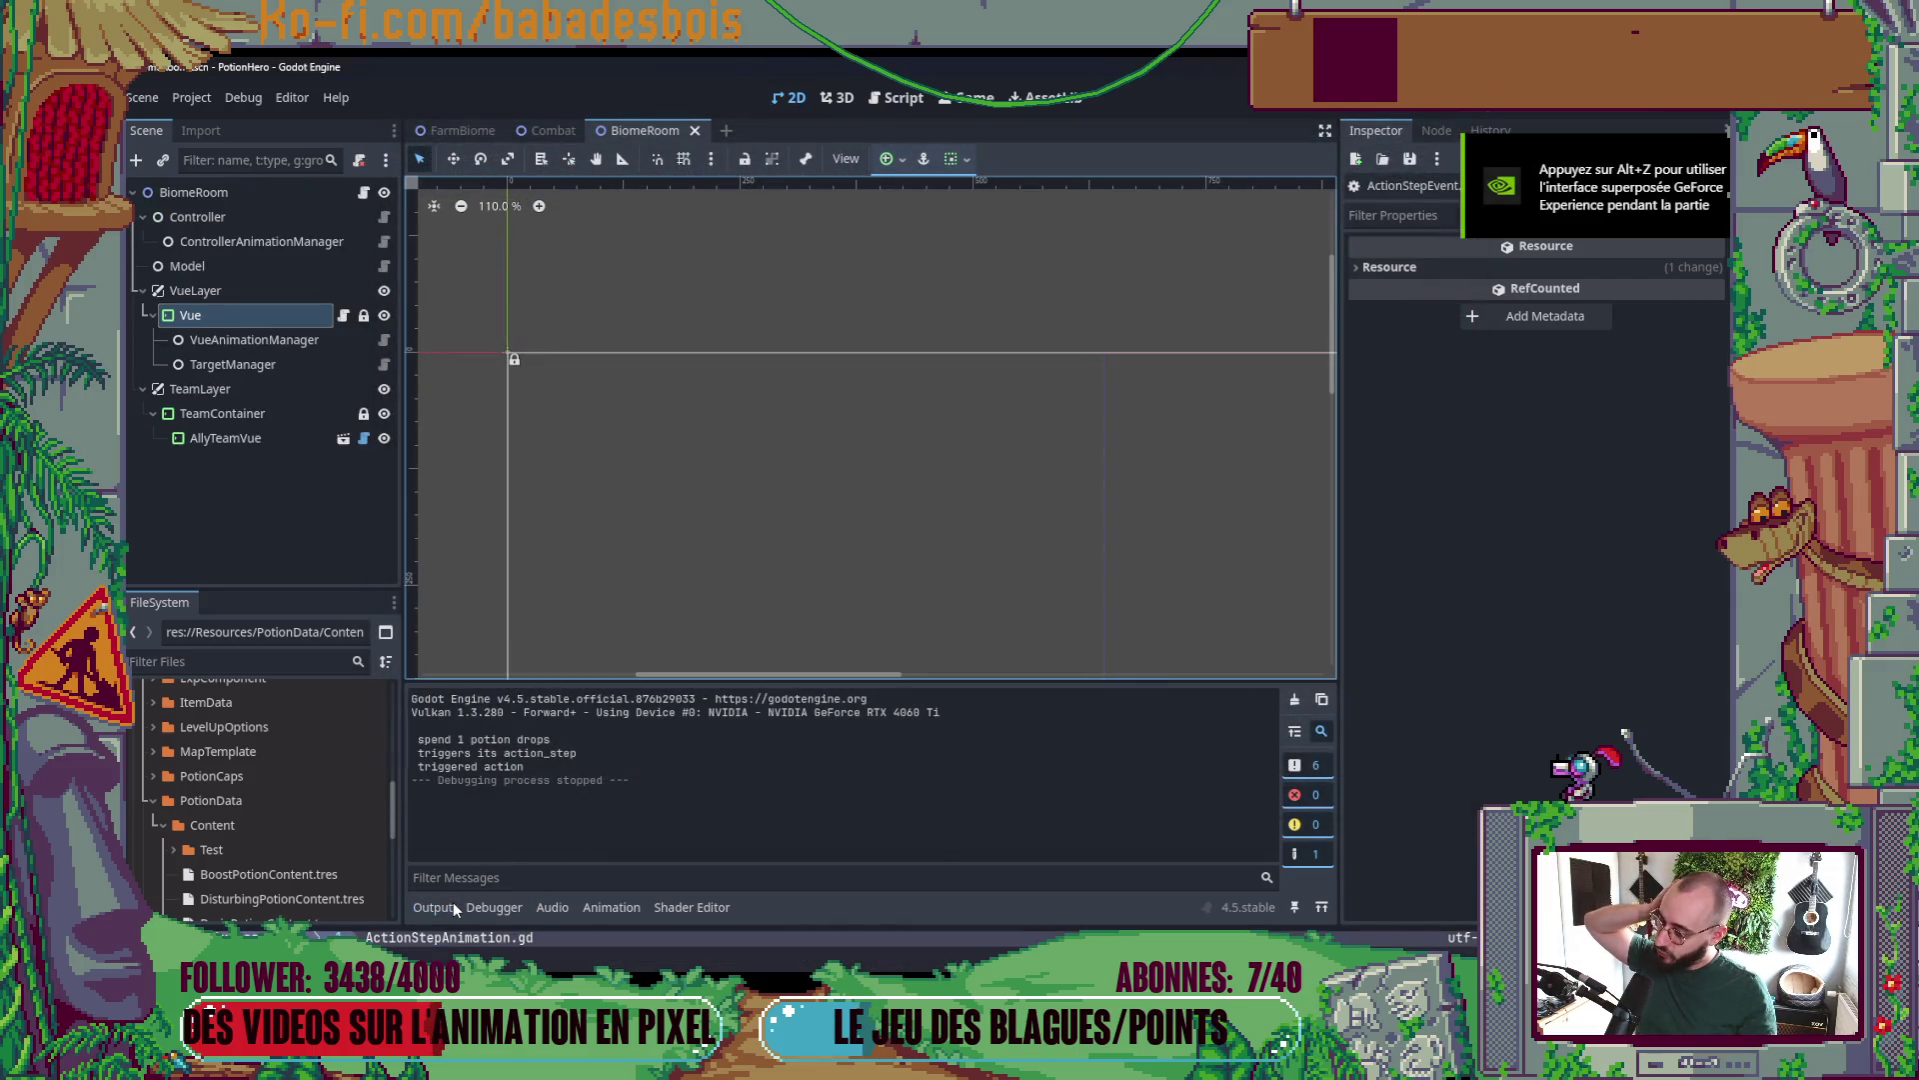
click(452, 902)
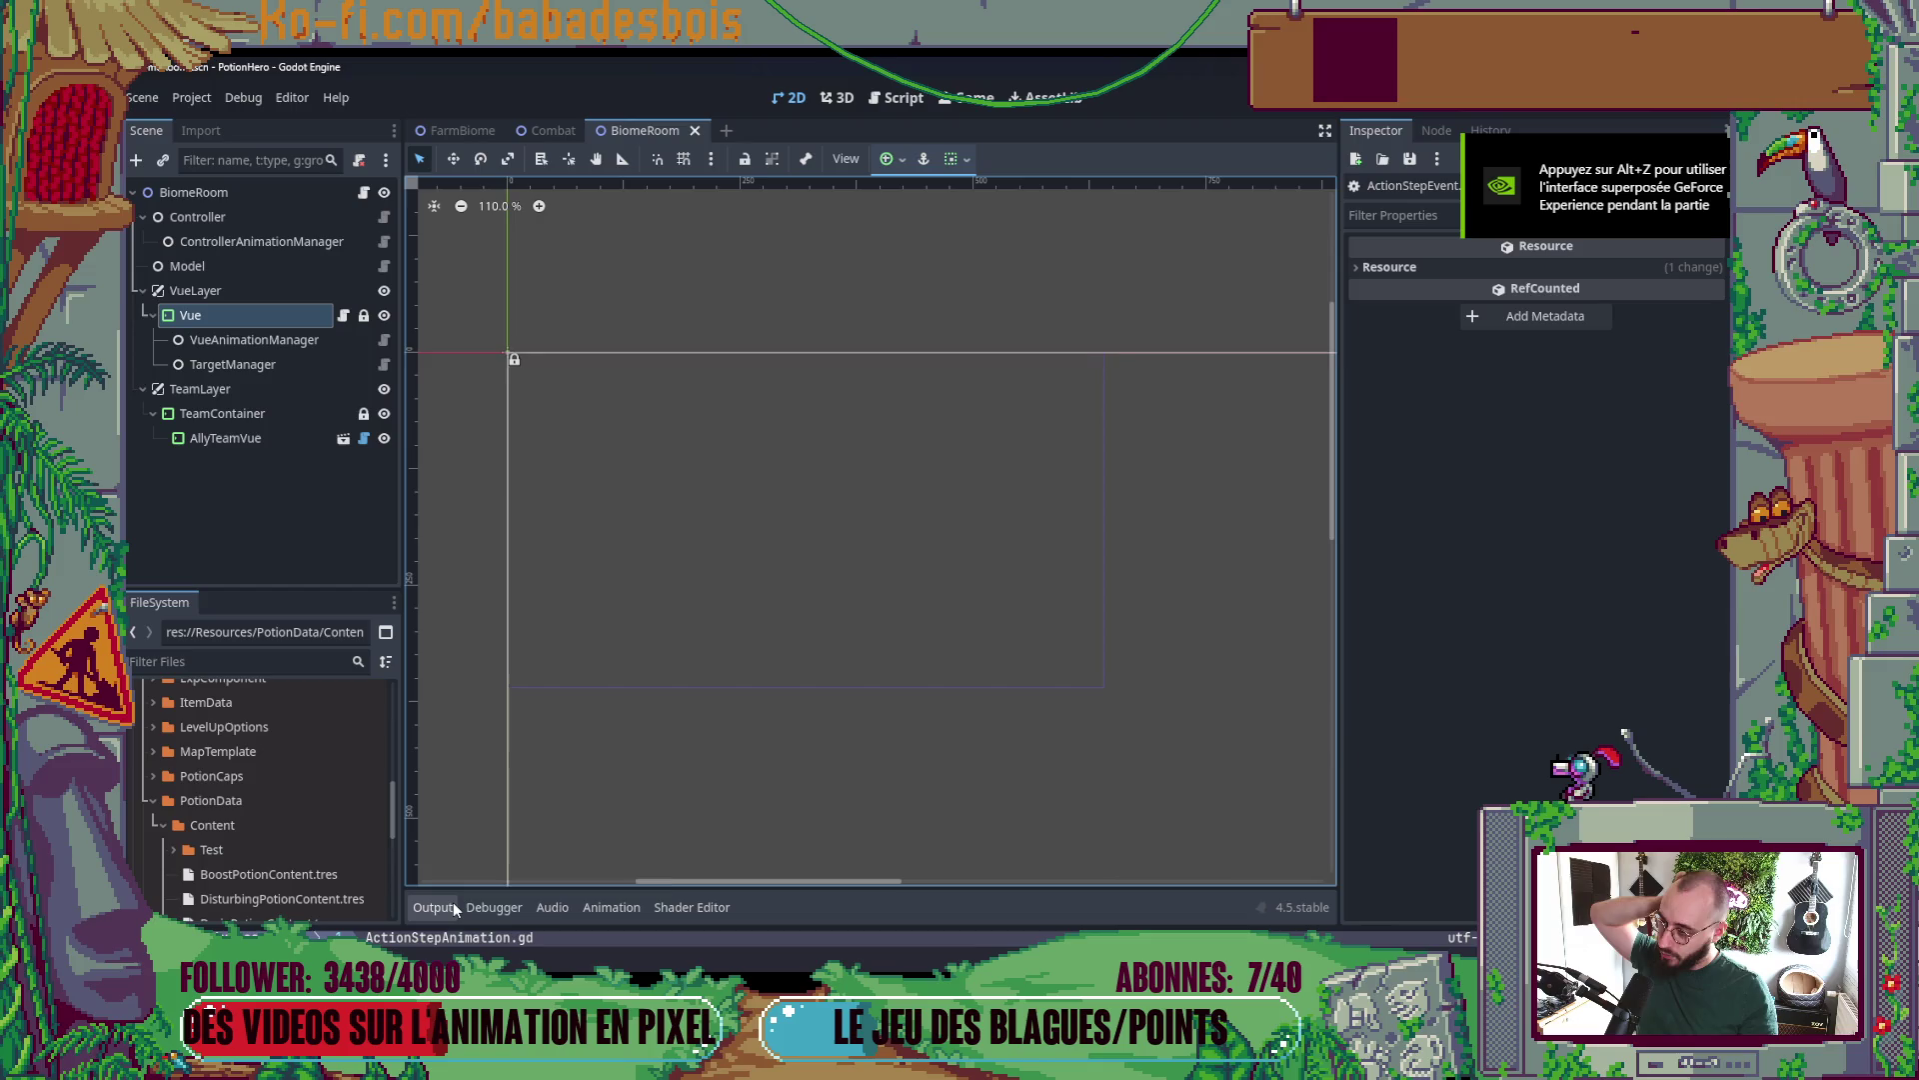
click(552, 130)
- Quick-open the Globals scene
key(ctrl+shift+o)
text(globals)
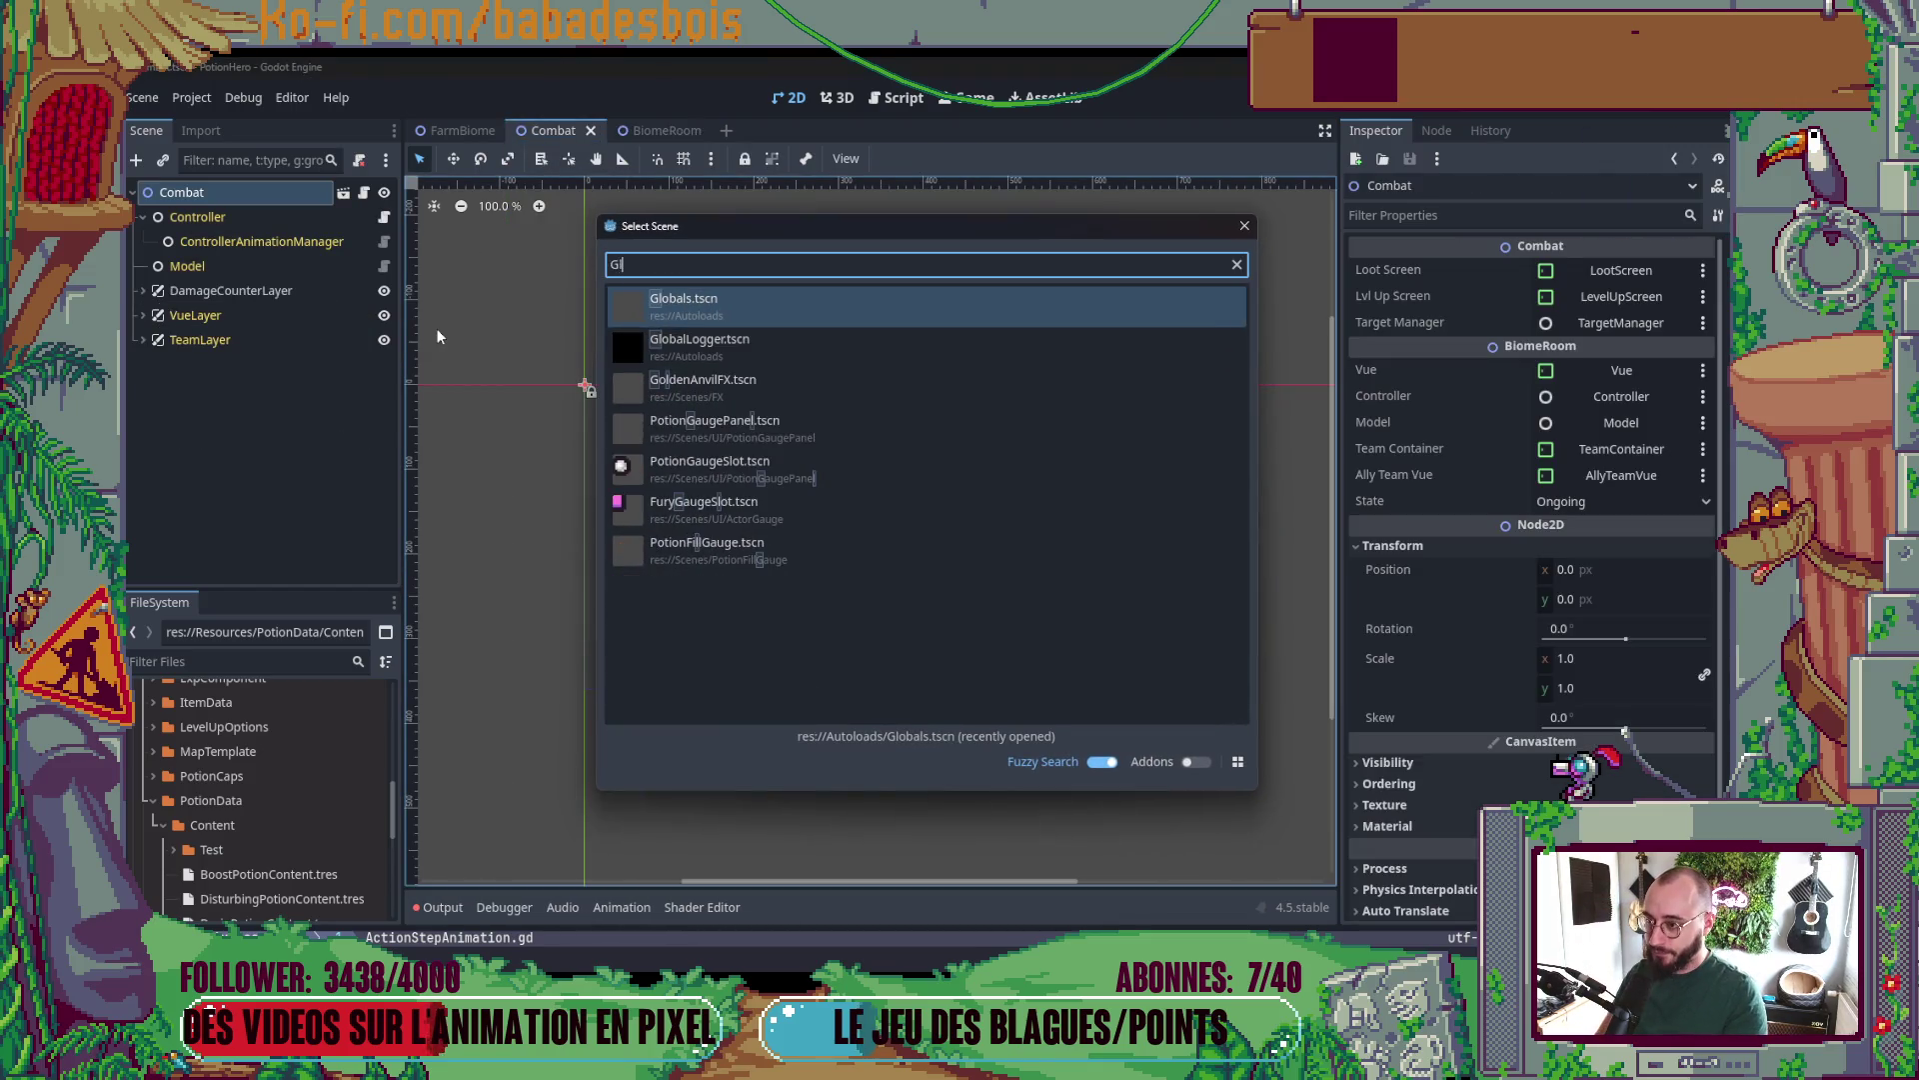
key(Return)
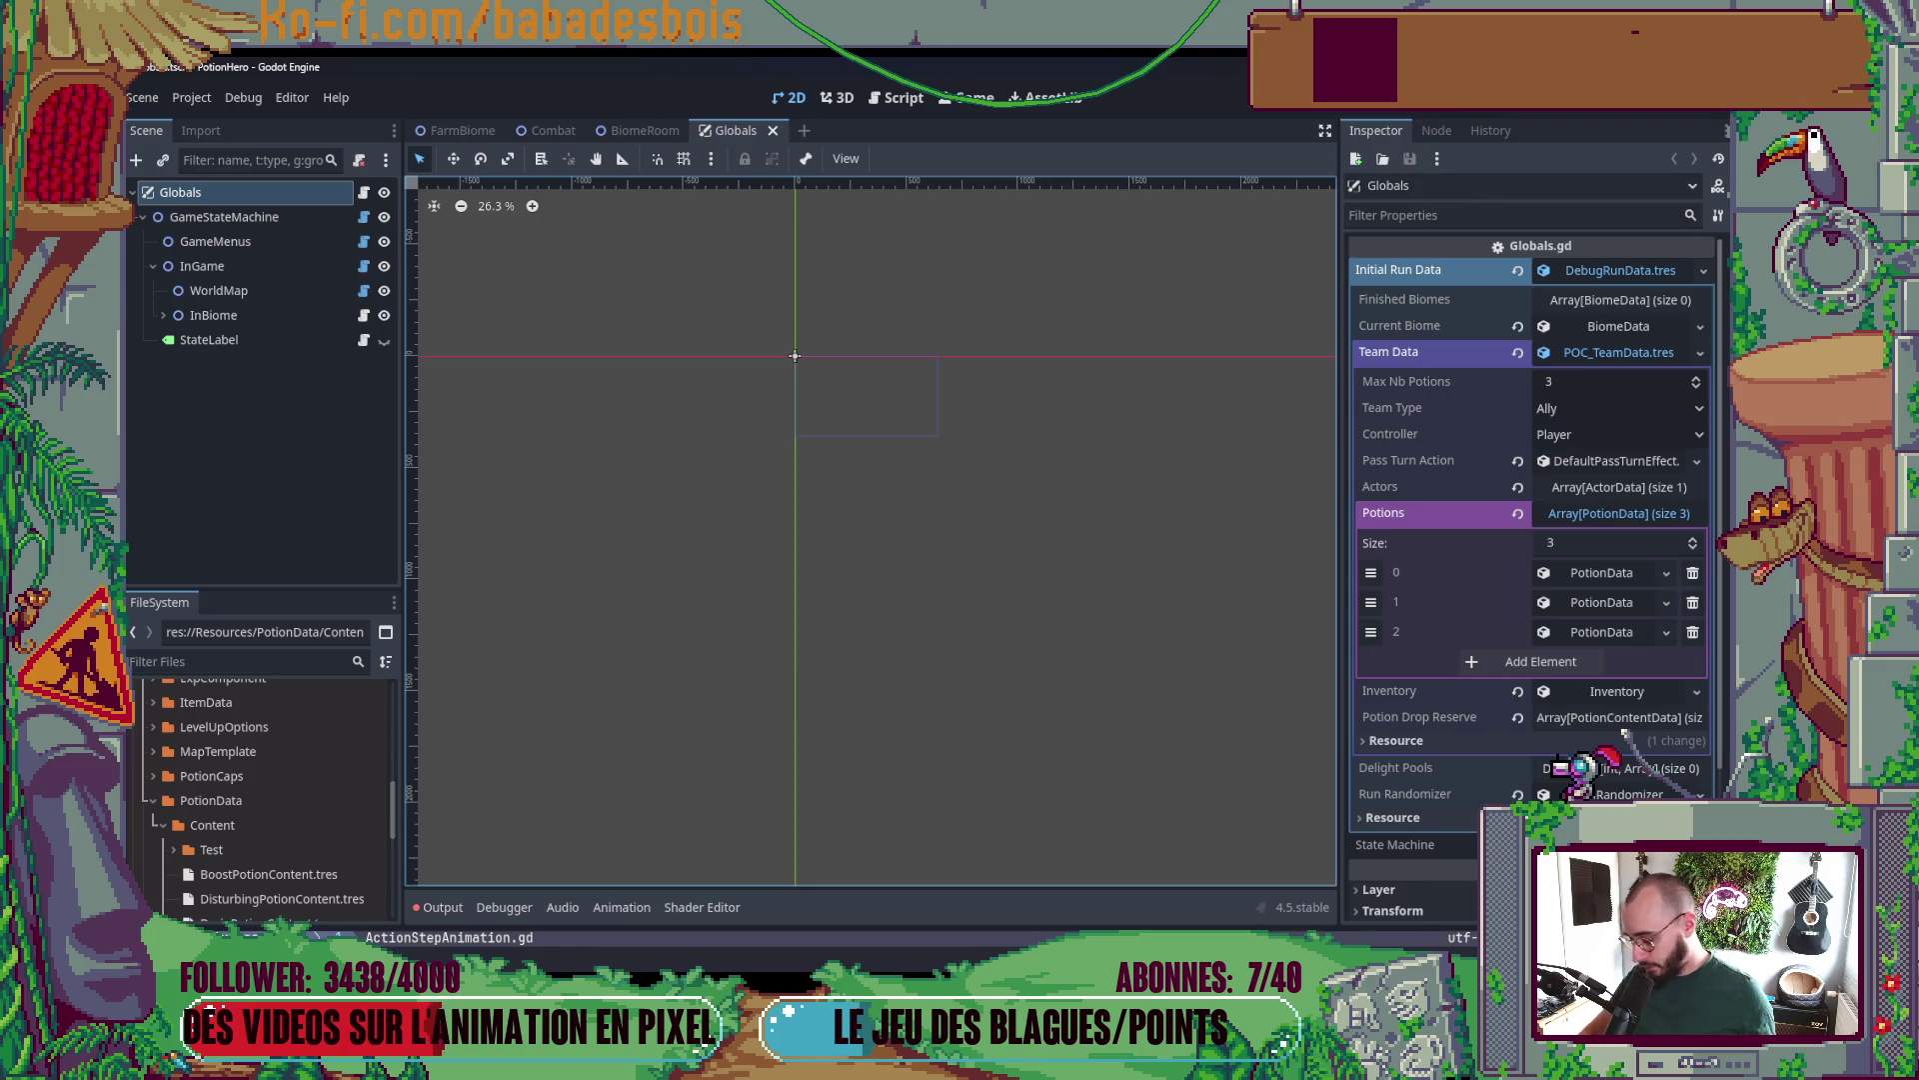
- Set ProtoHeroData.tres Default Stats Hp to 10 under Team Data > Actors and relaunch the game
click(1650, 353)
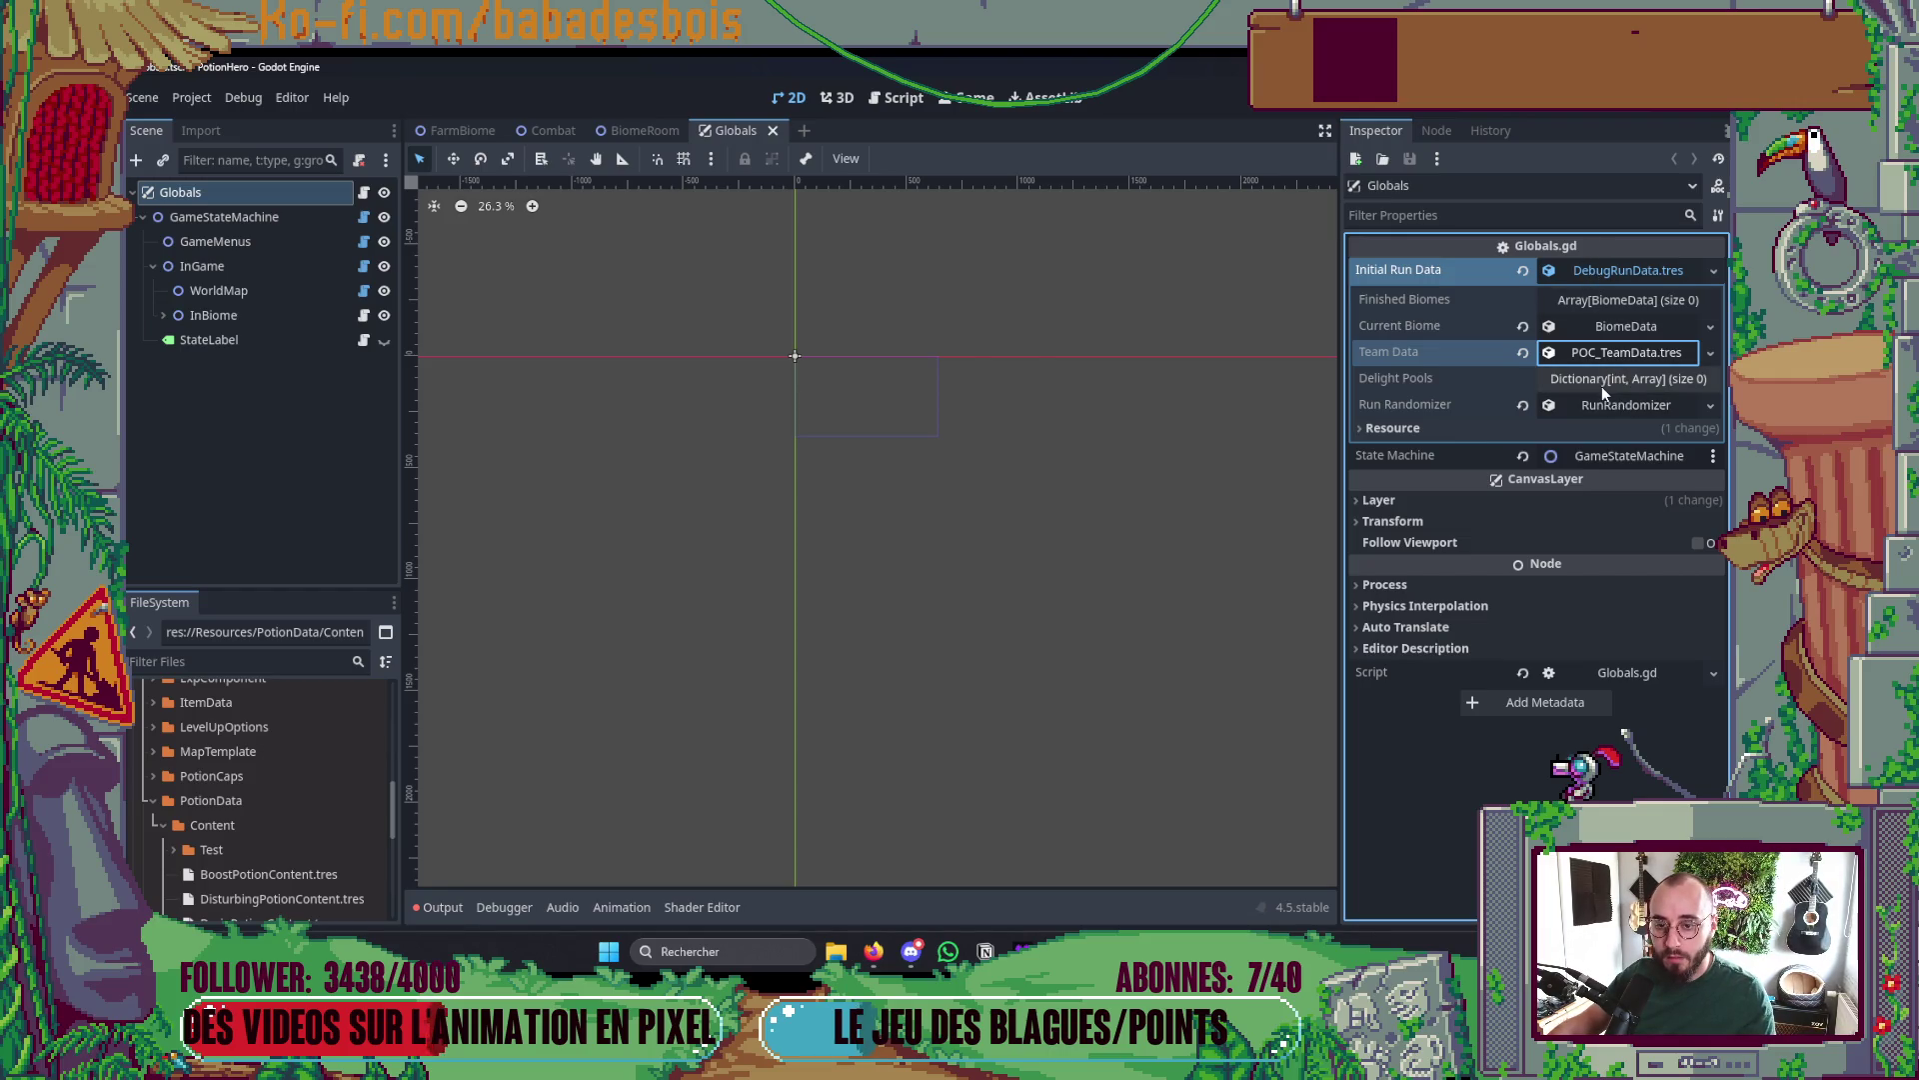
click(1605, 352)
click(1628, 514)
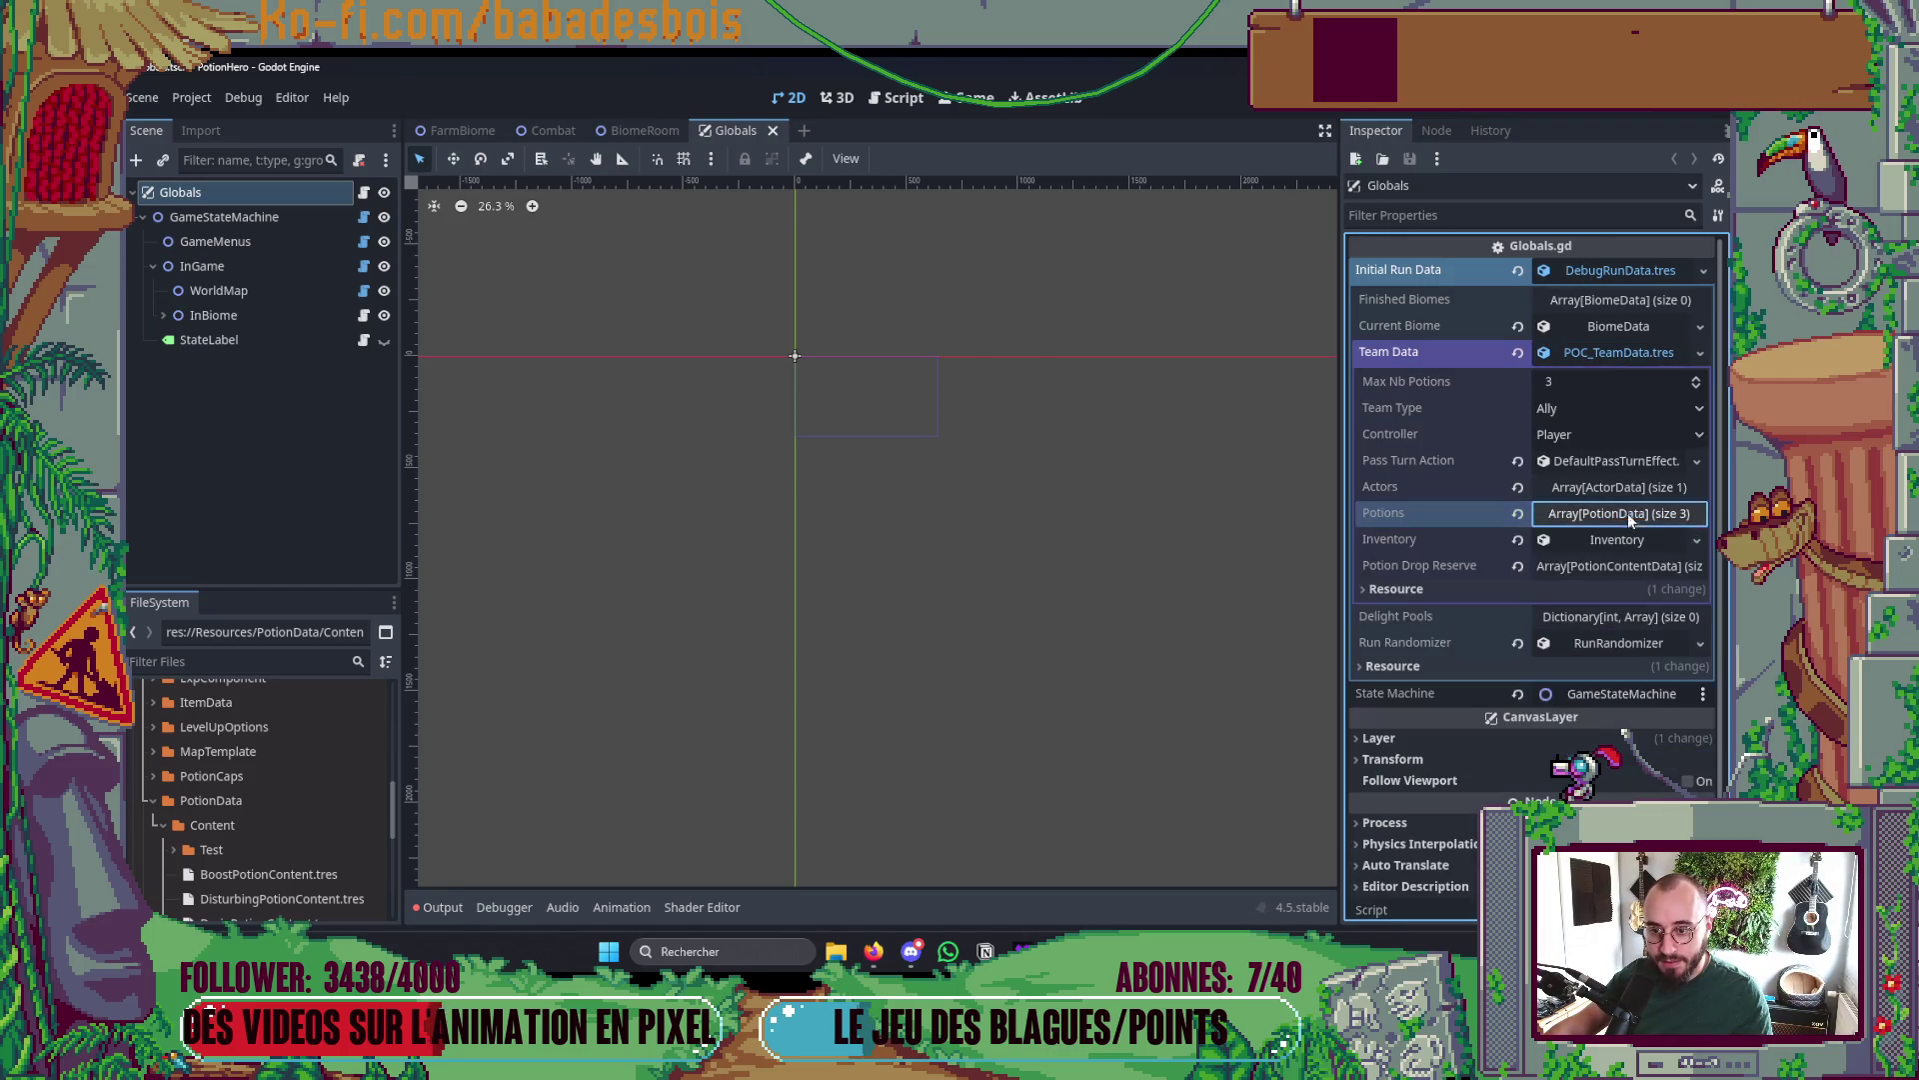
click(1620, 487)
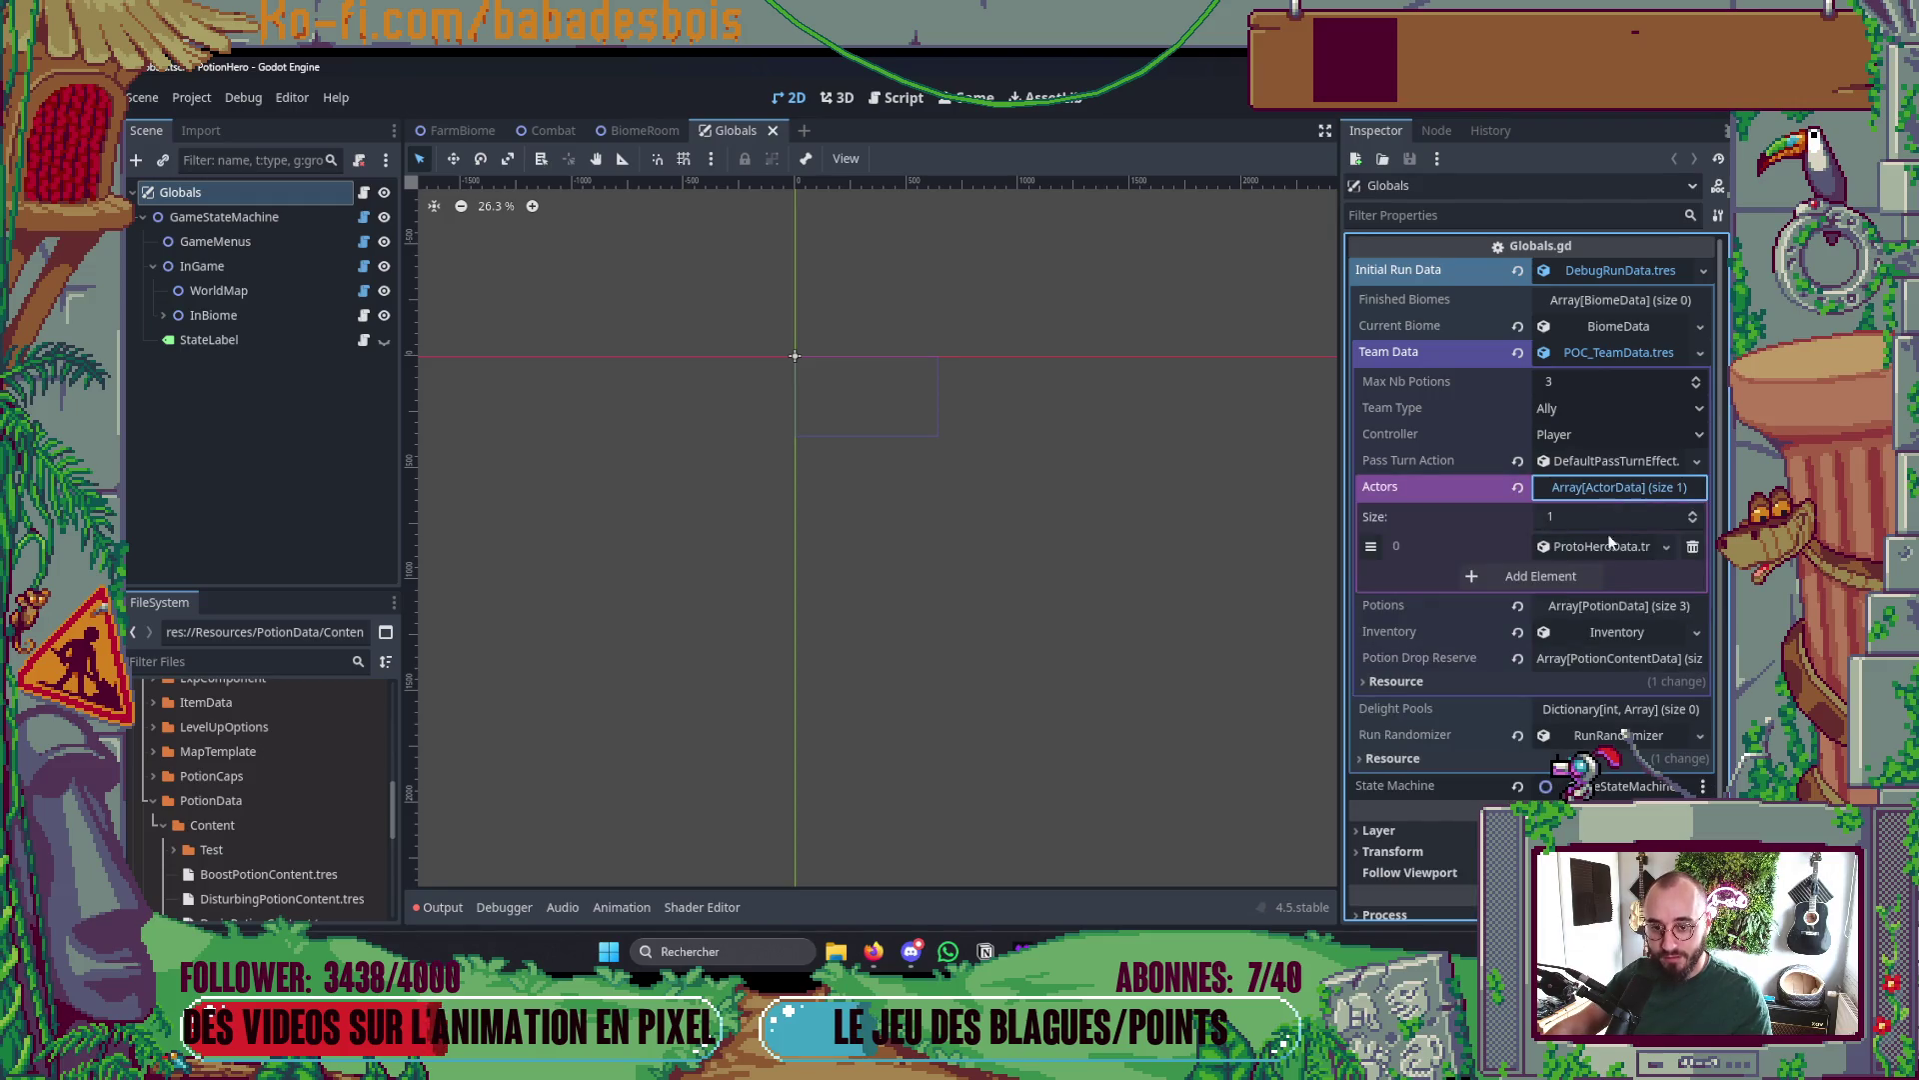
click(1604, 547)
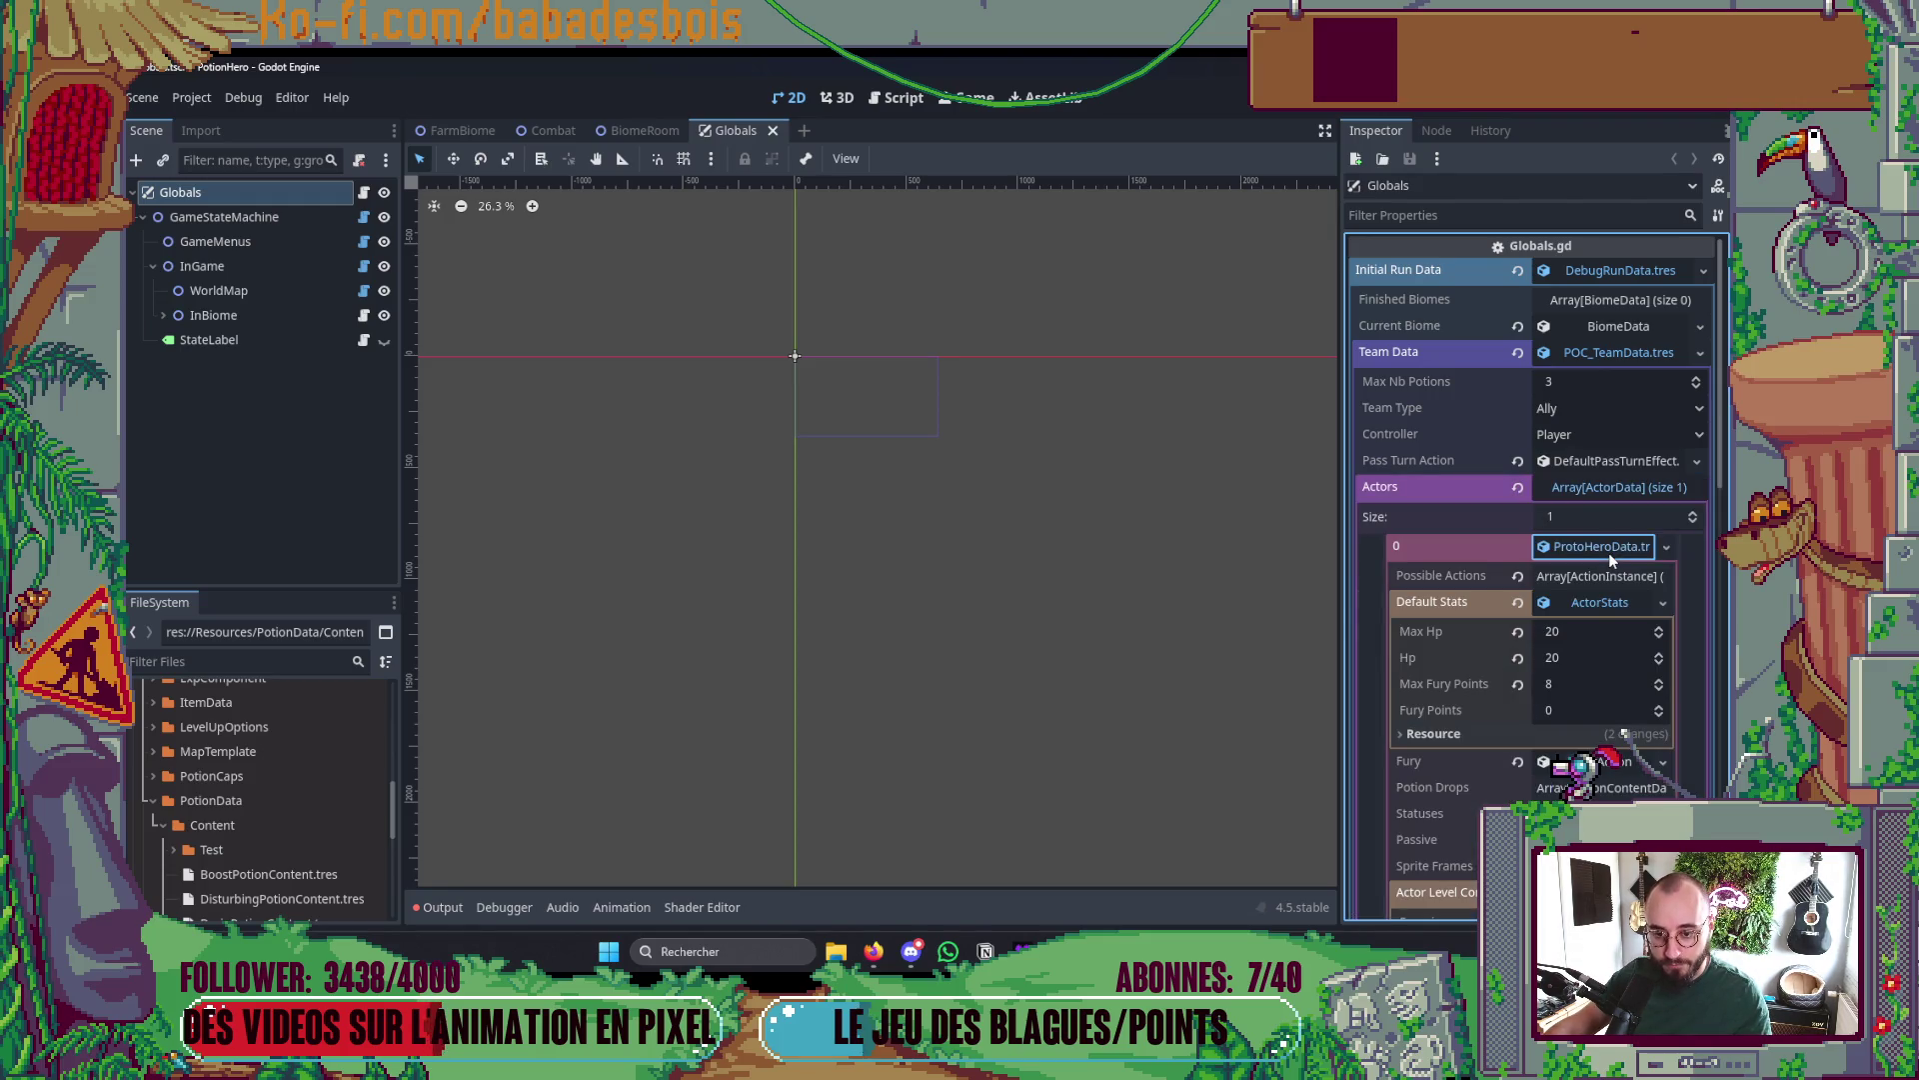
click(1616, 657)
text(10)
key(Return)
key(F5)
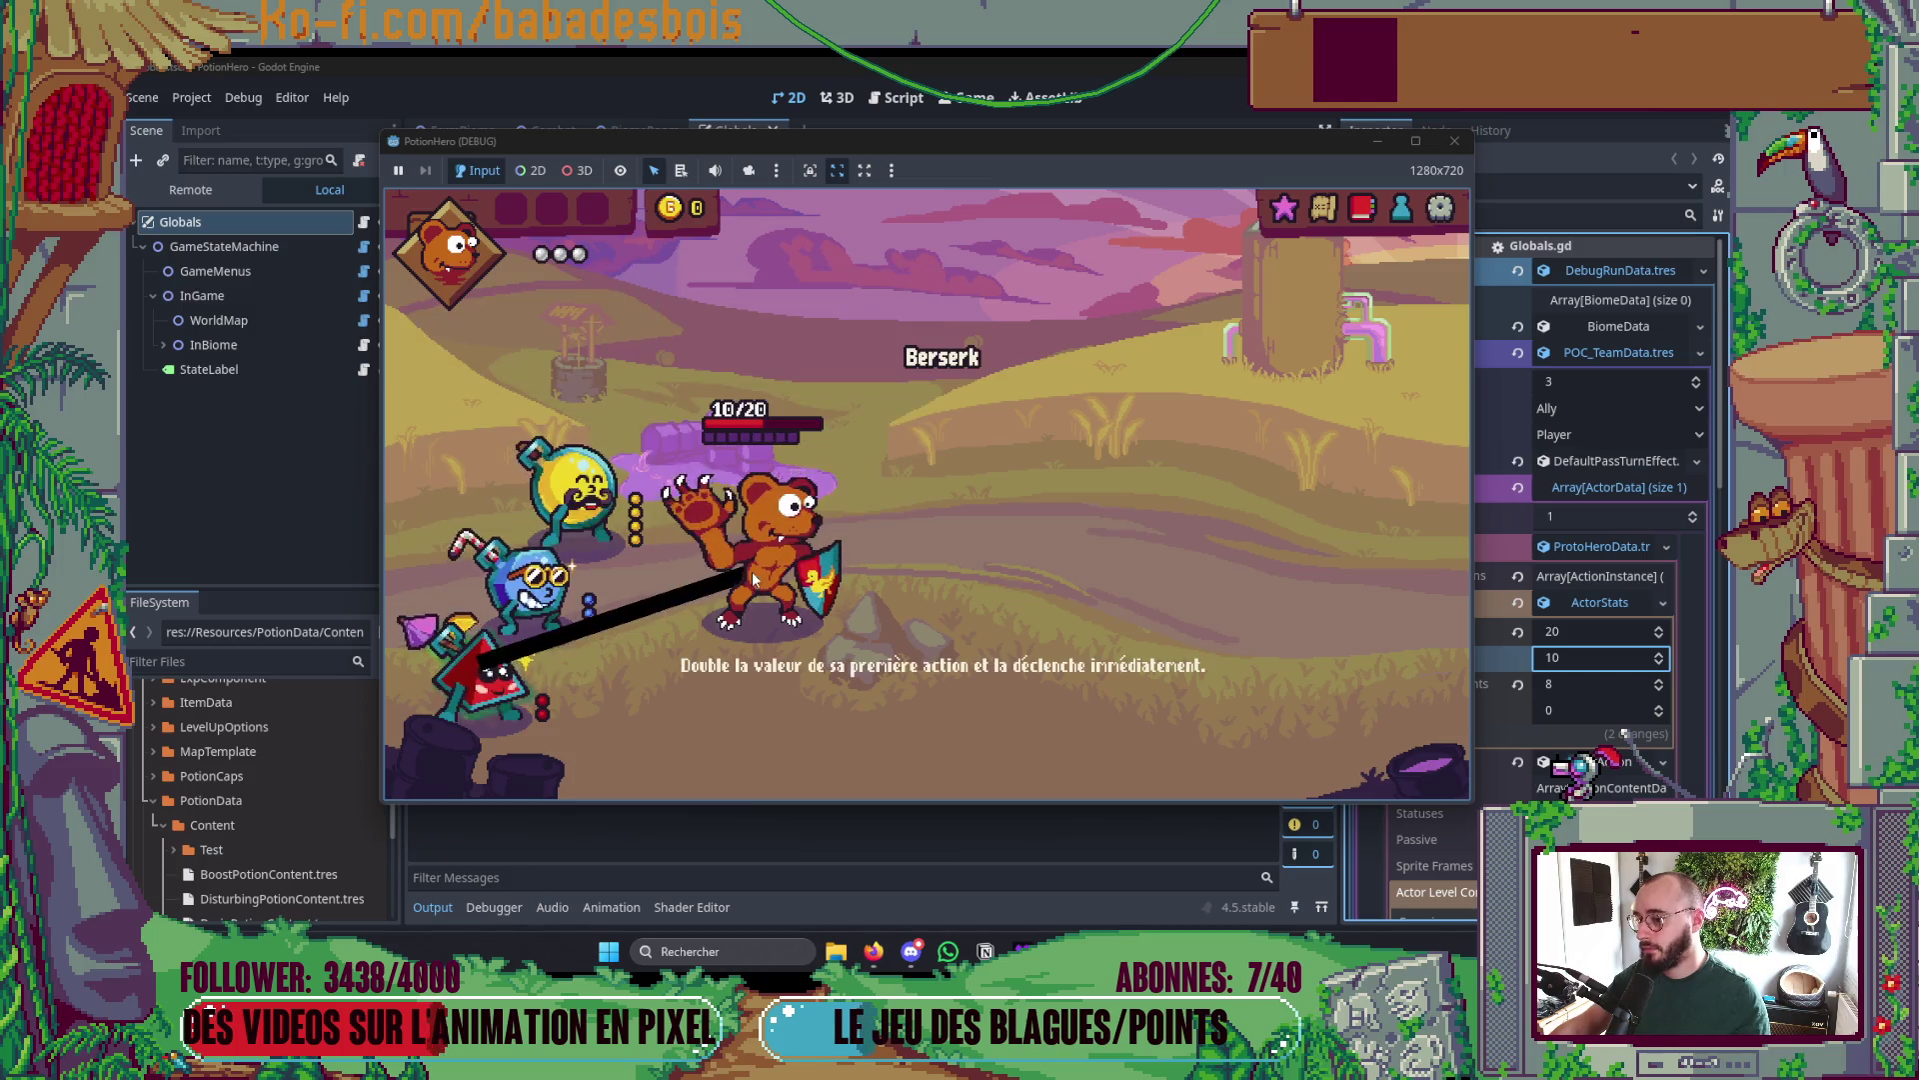
- Apply the Lichettes kawaï potion to the bear, healing it from 10/20 to 11/20
click(750, 571)
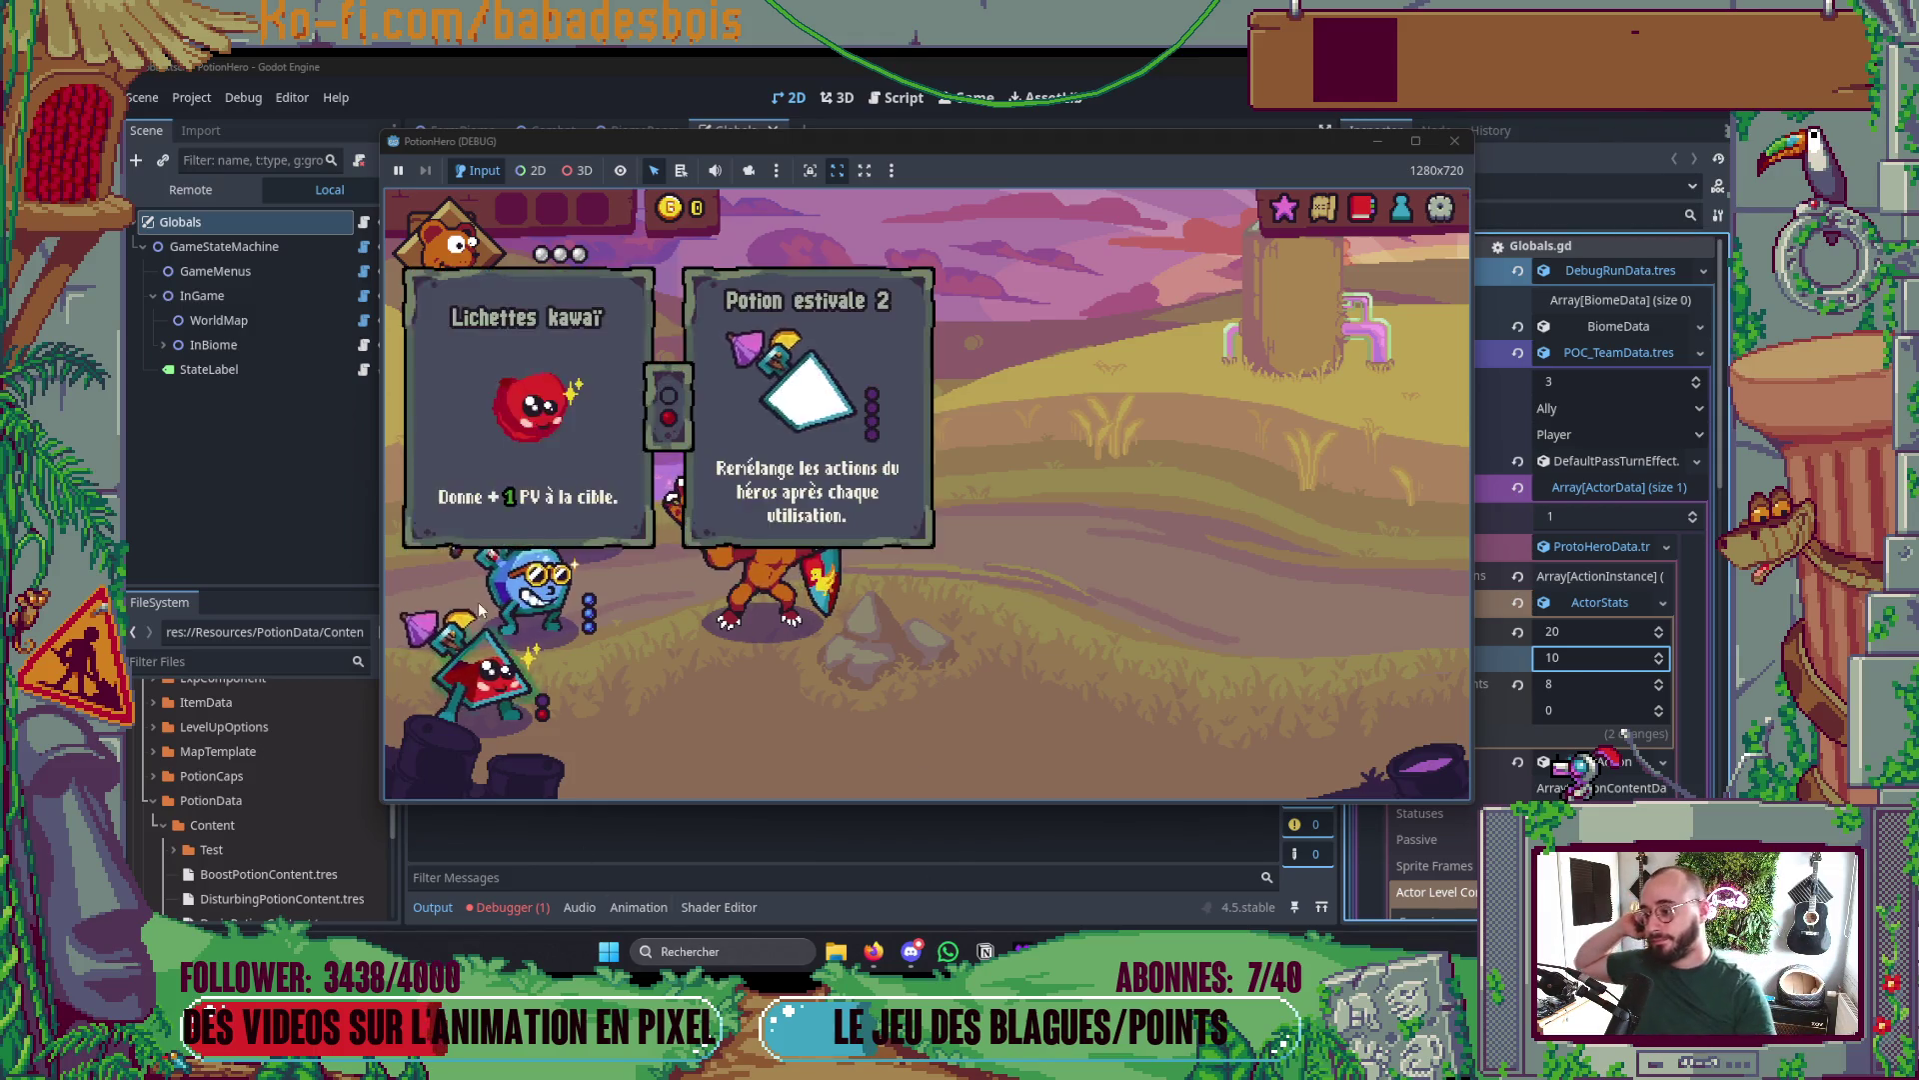
mouse_move(590, 497)
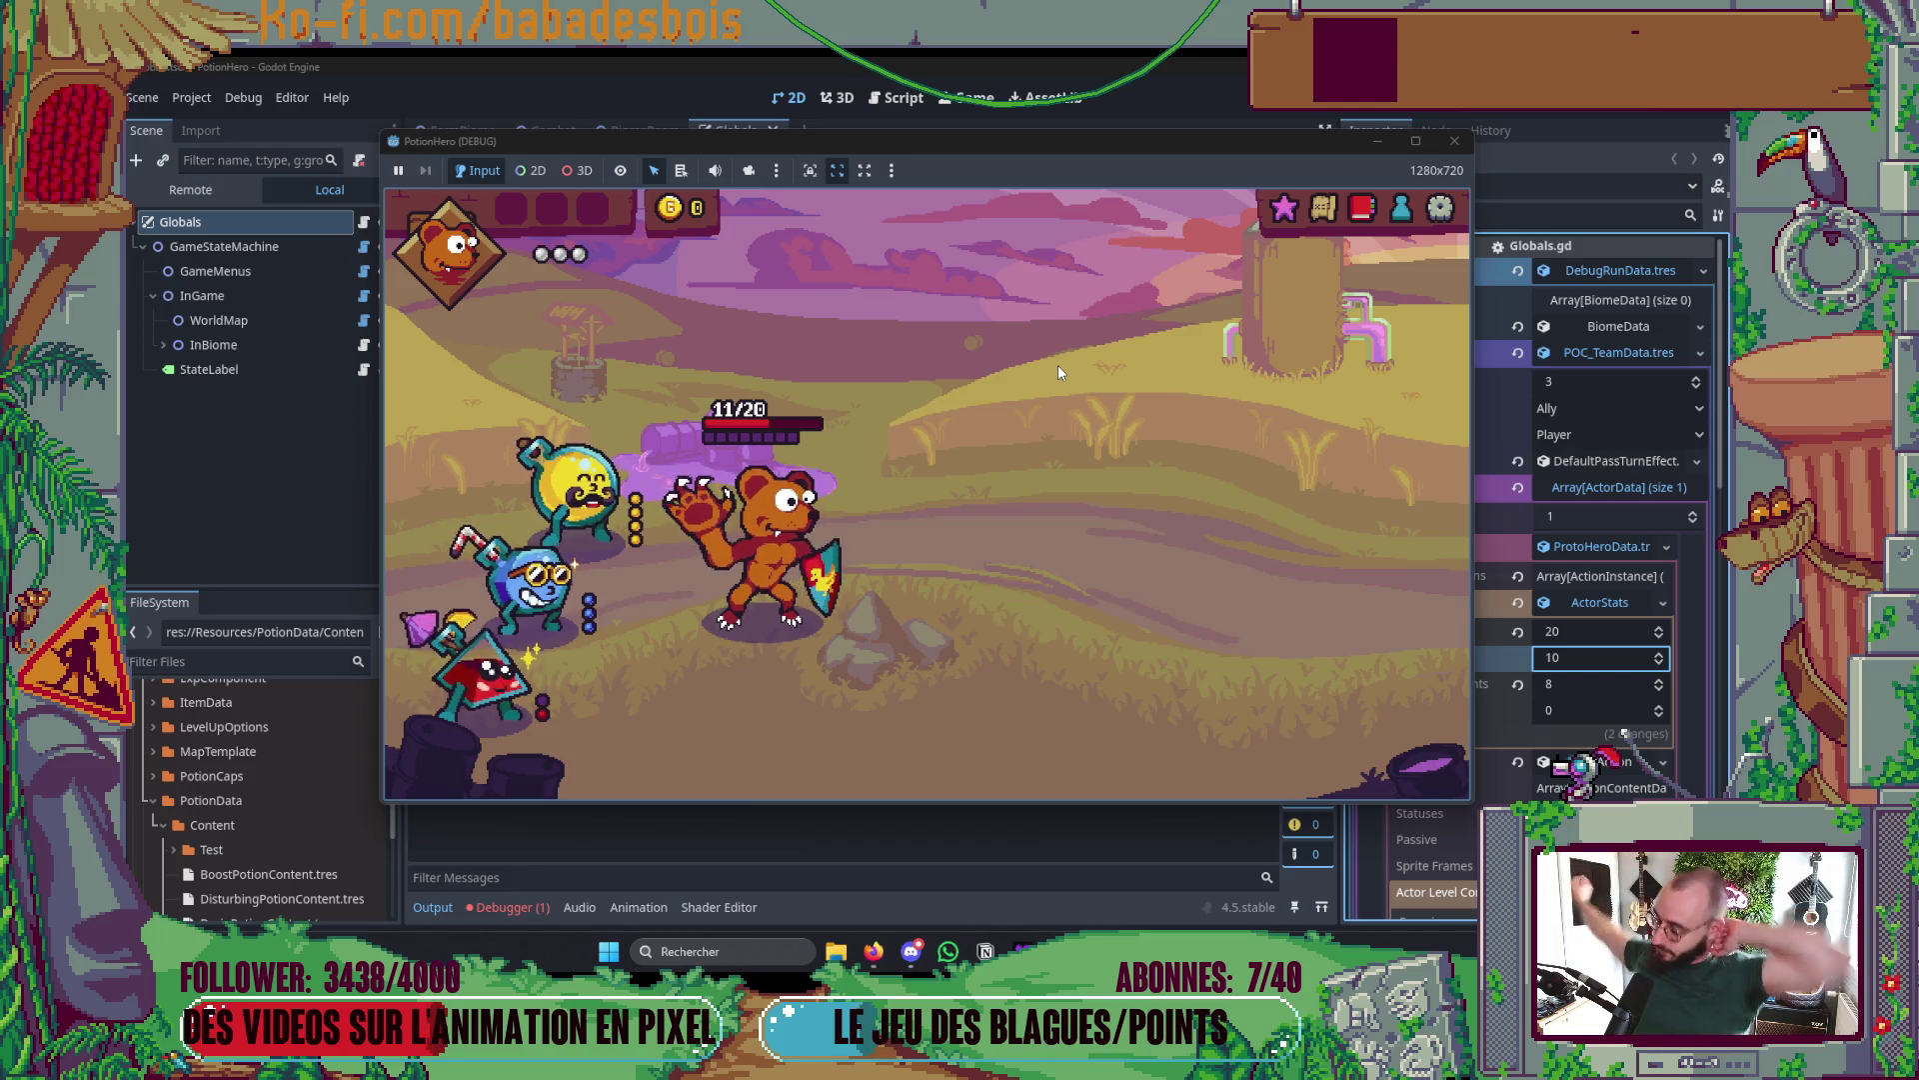
- Close the PotionHero (DEBUG) window to end the debug run
click(1456, 141)
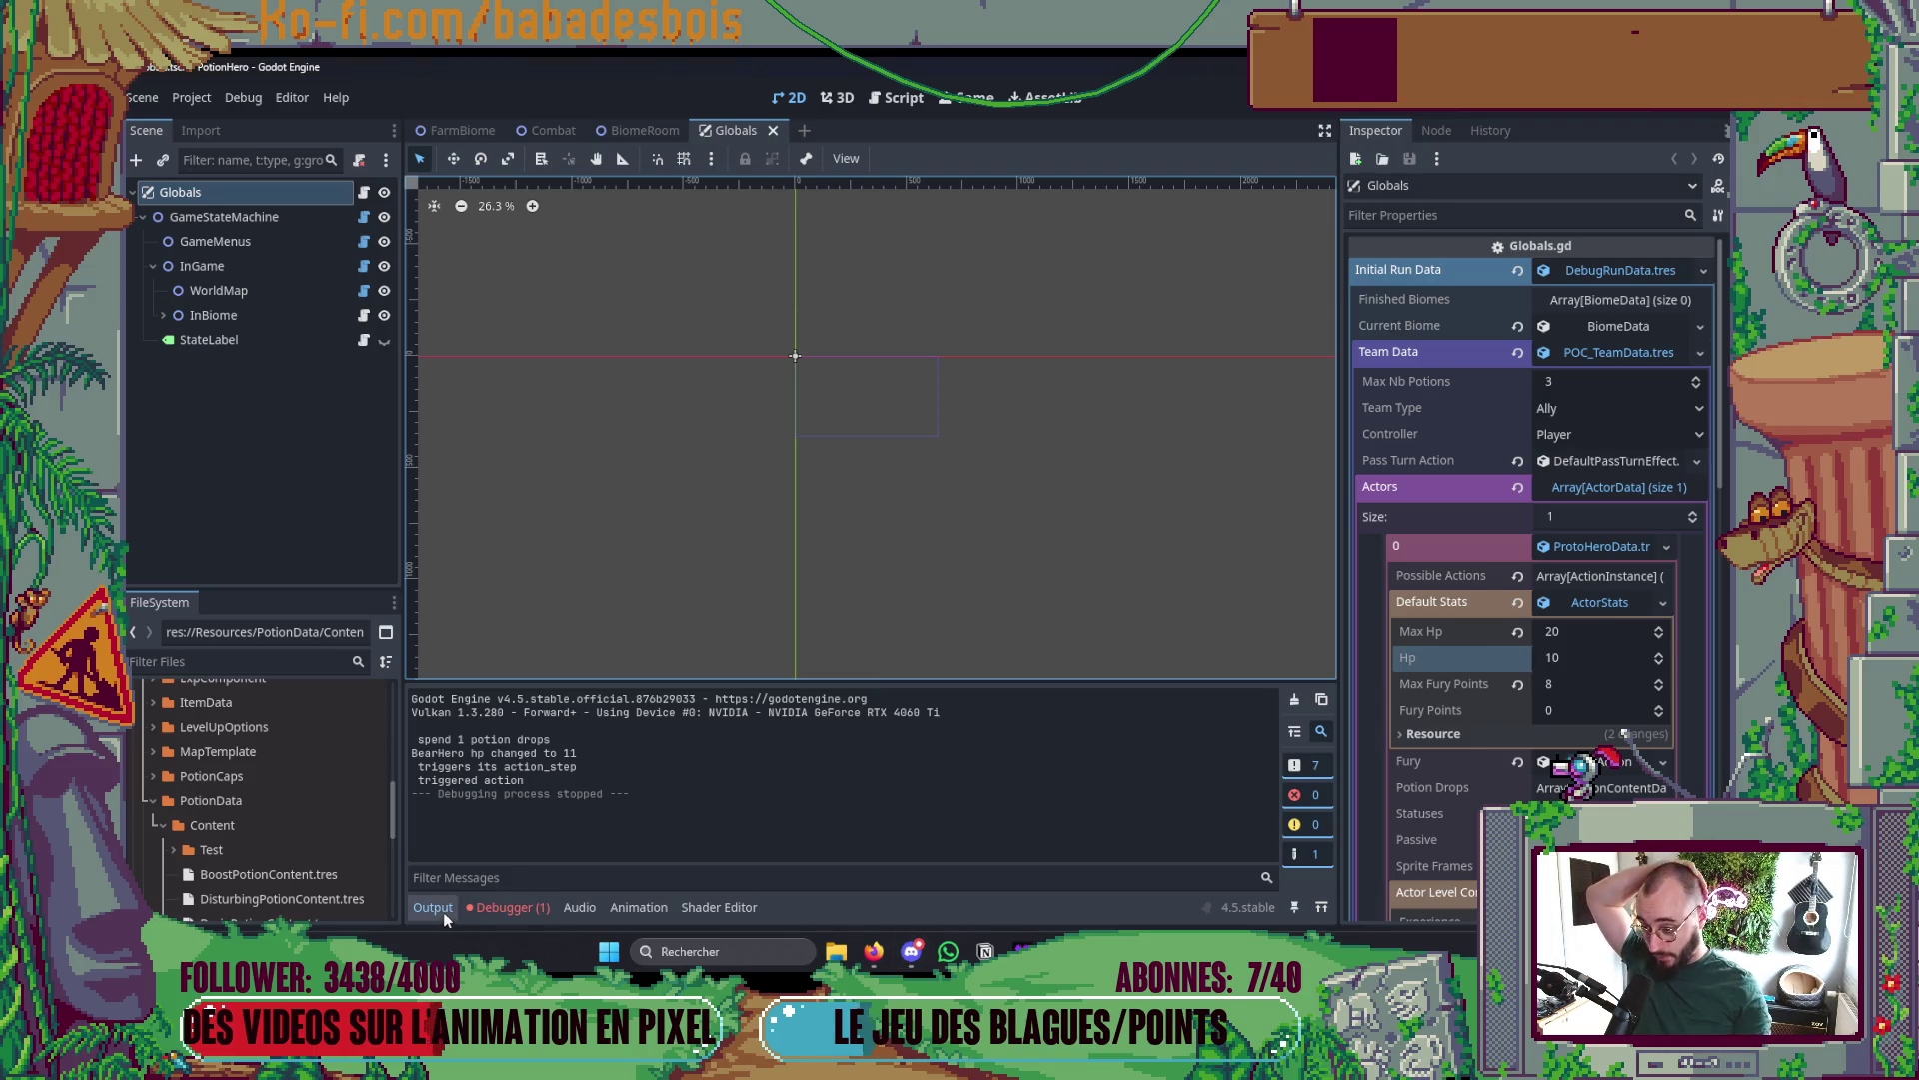
- Back in the Godot editor, fold the Actors list and review the first potion's settings
click(874, 951)
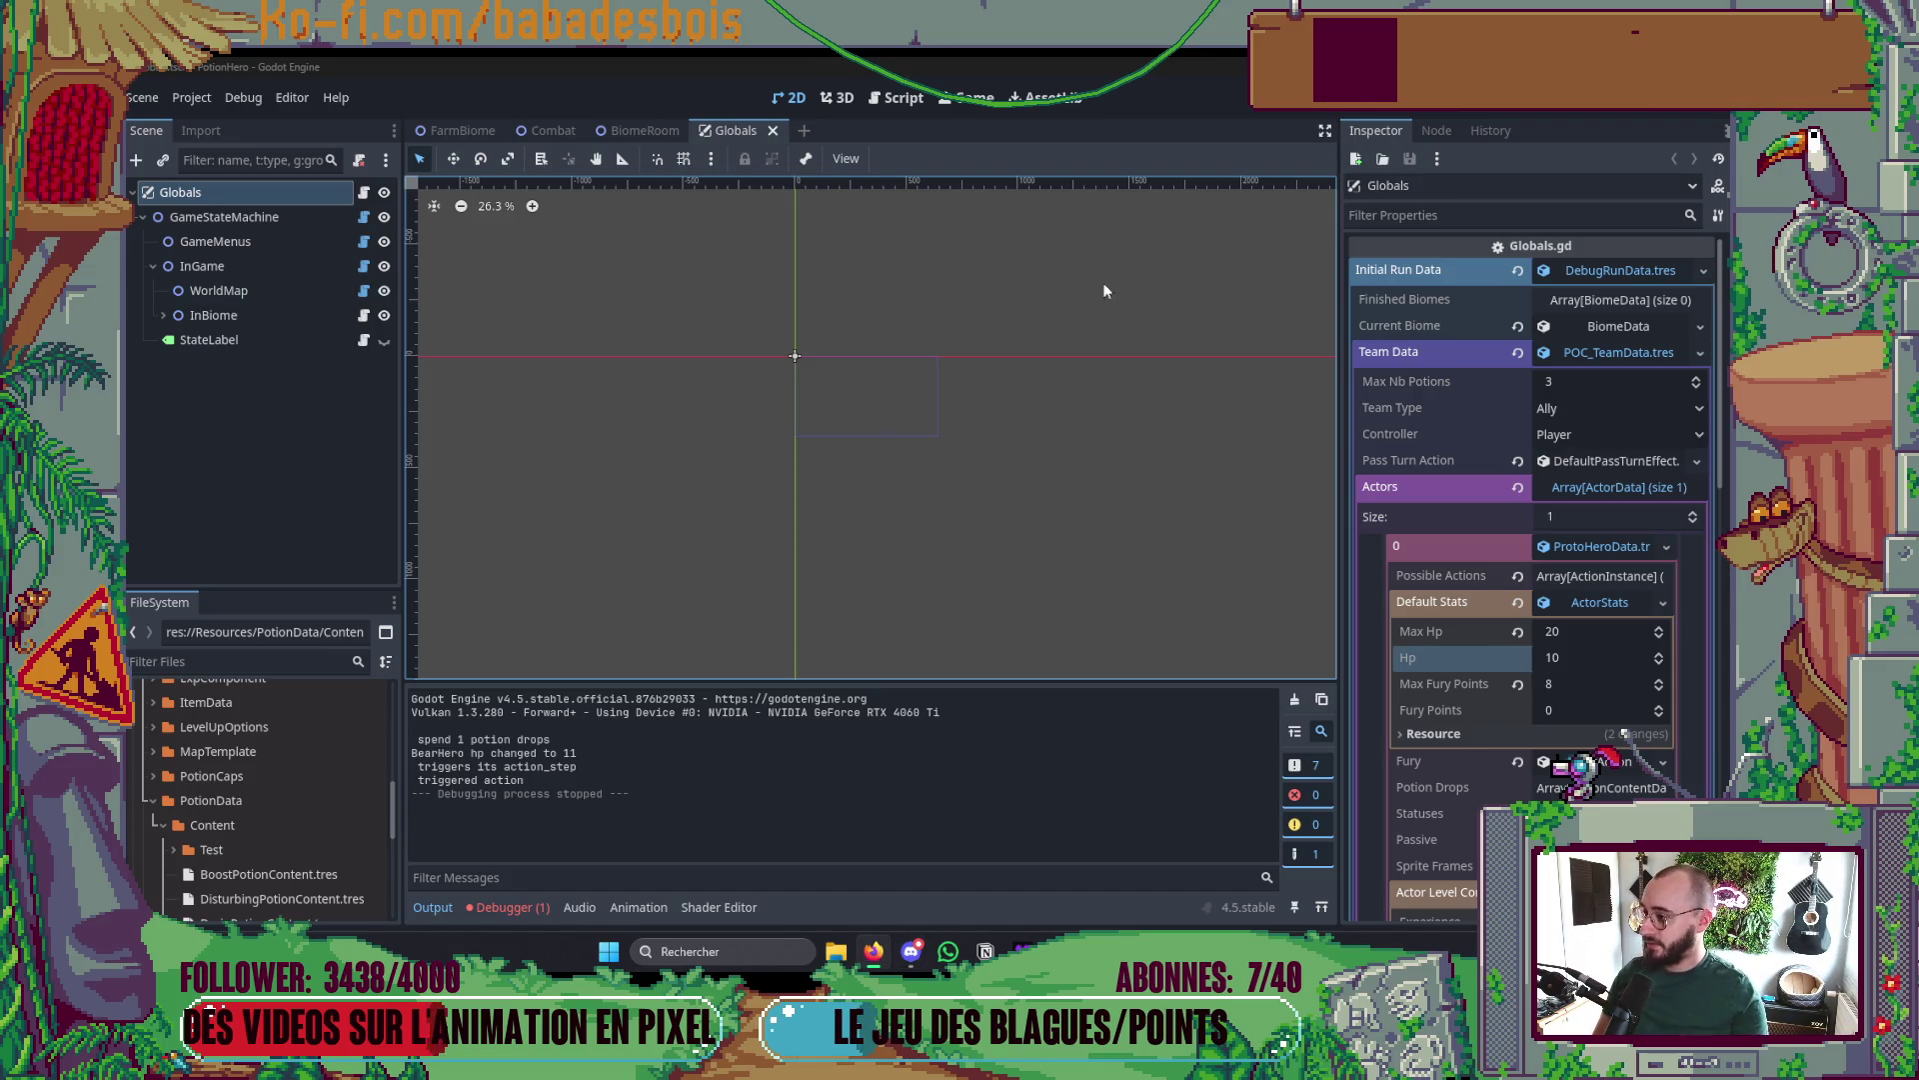
click(1819, 38)
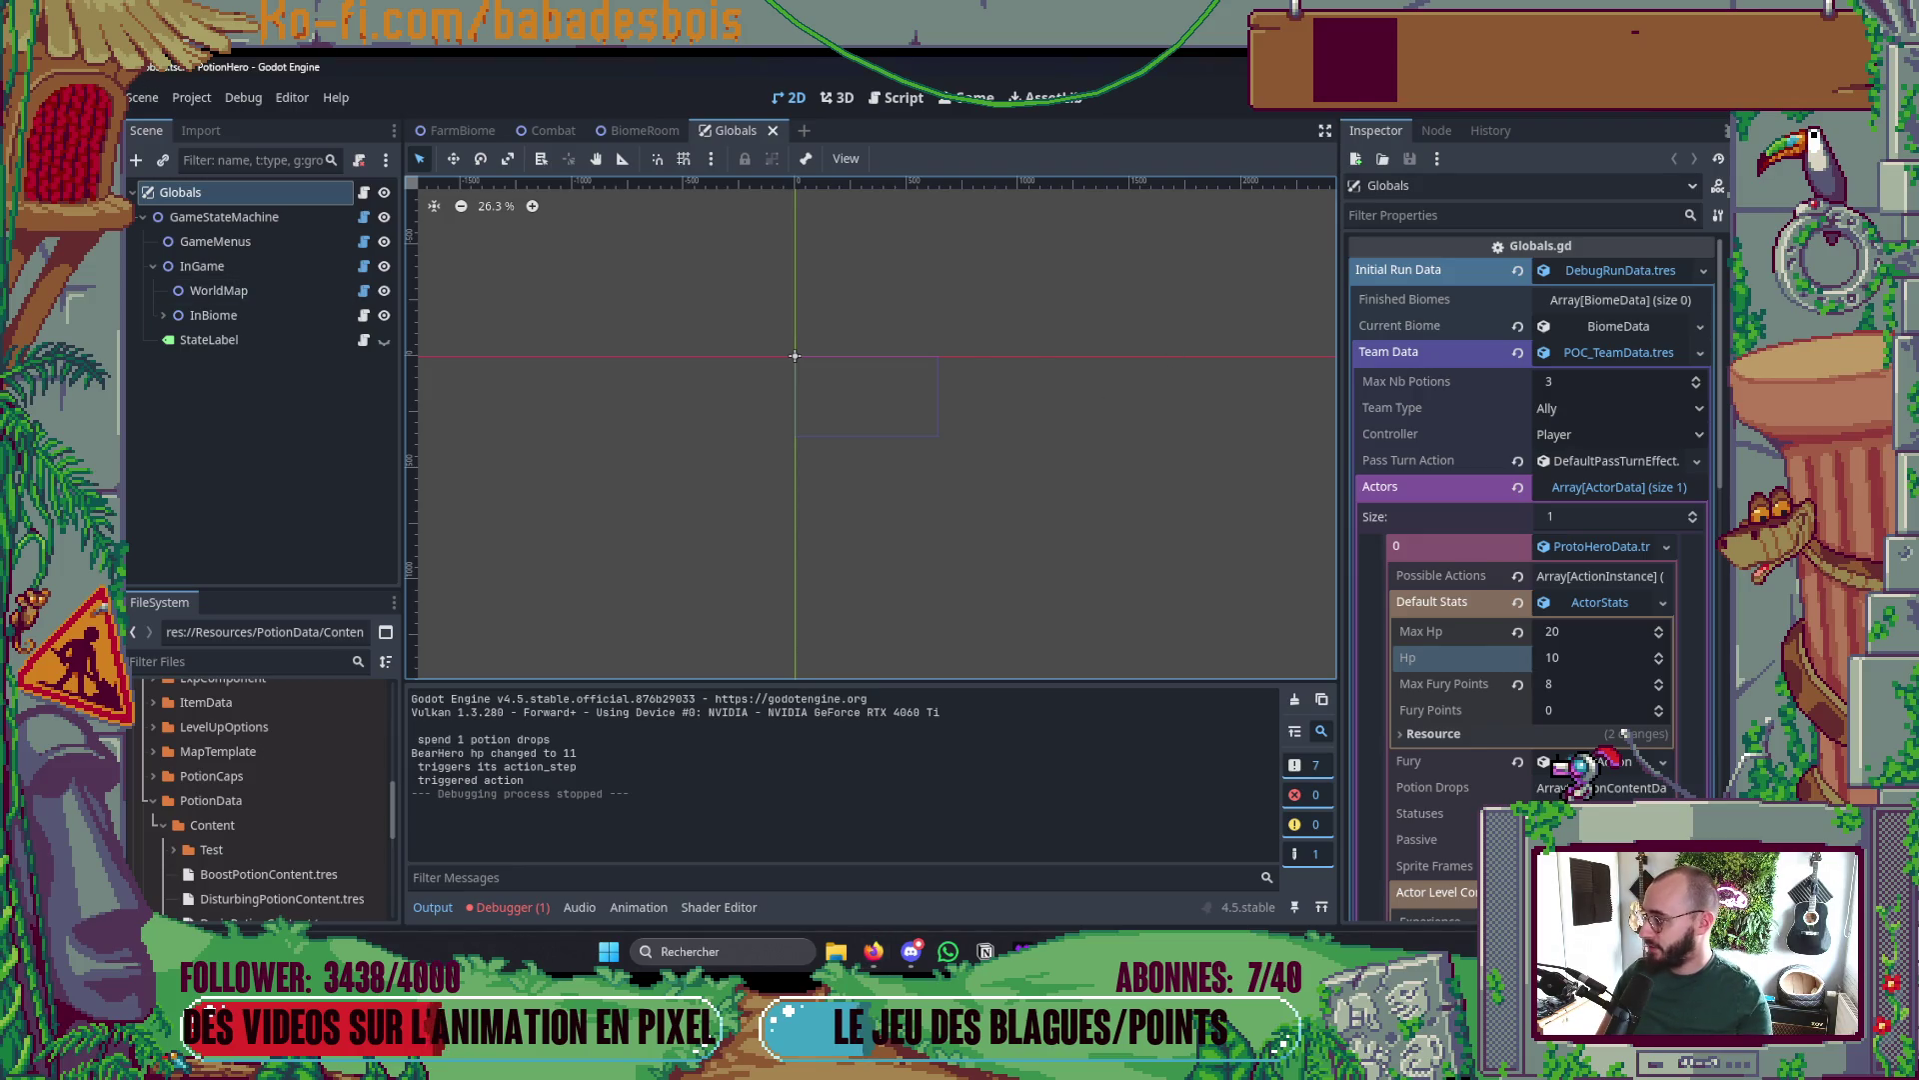
click(1594, 552)
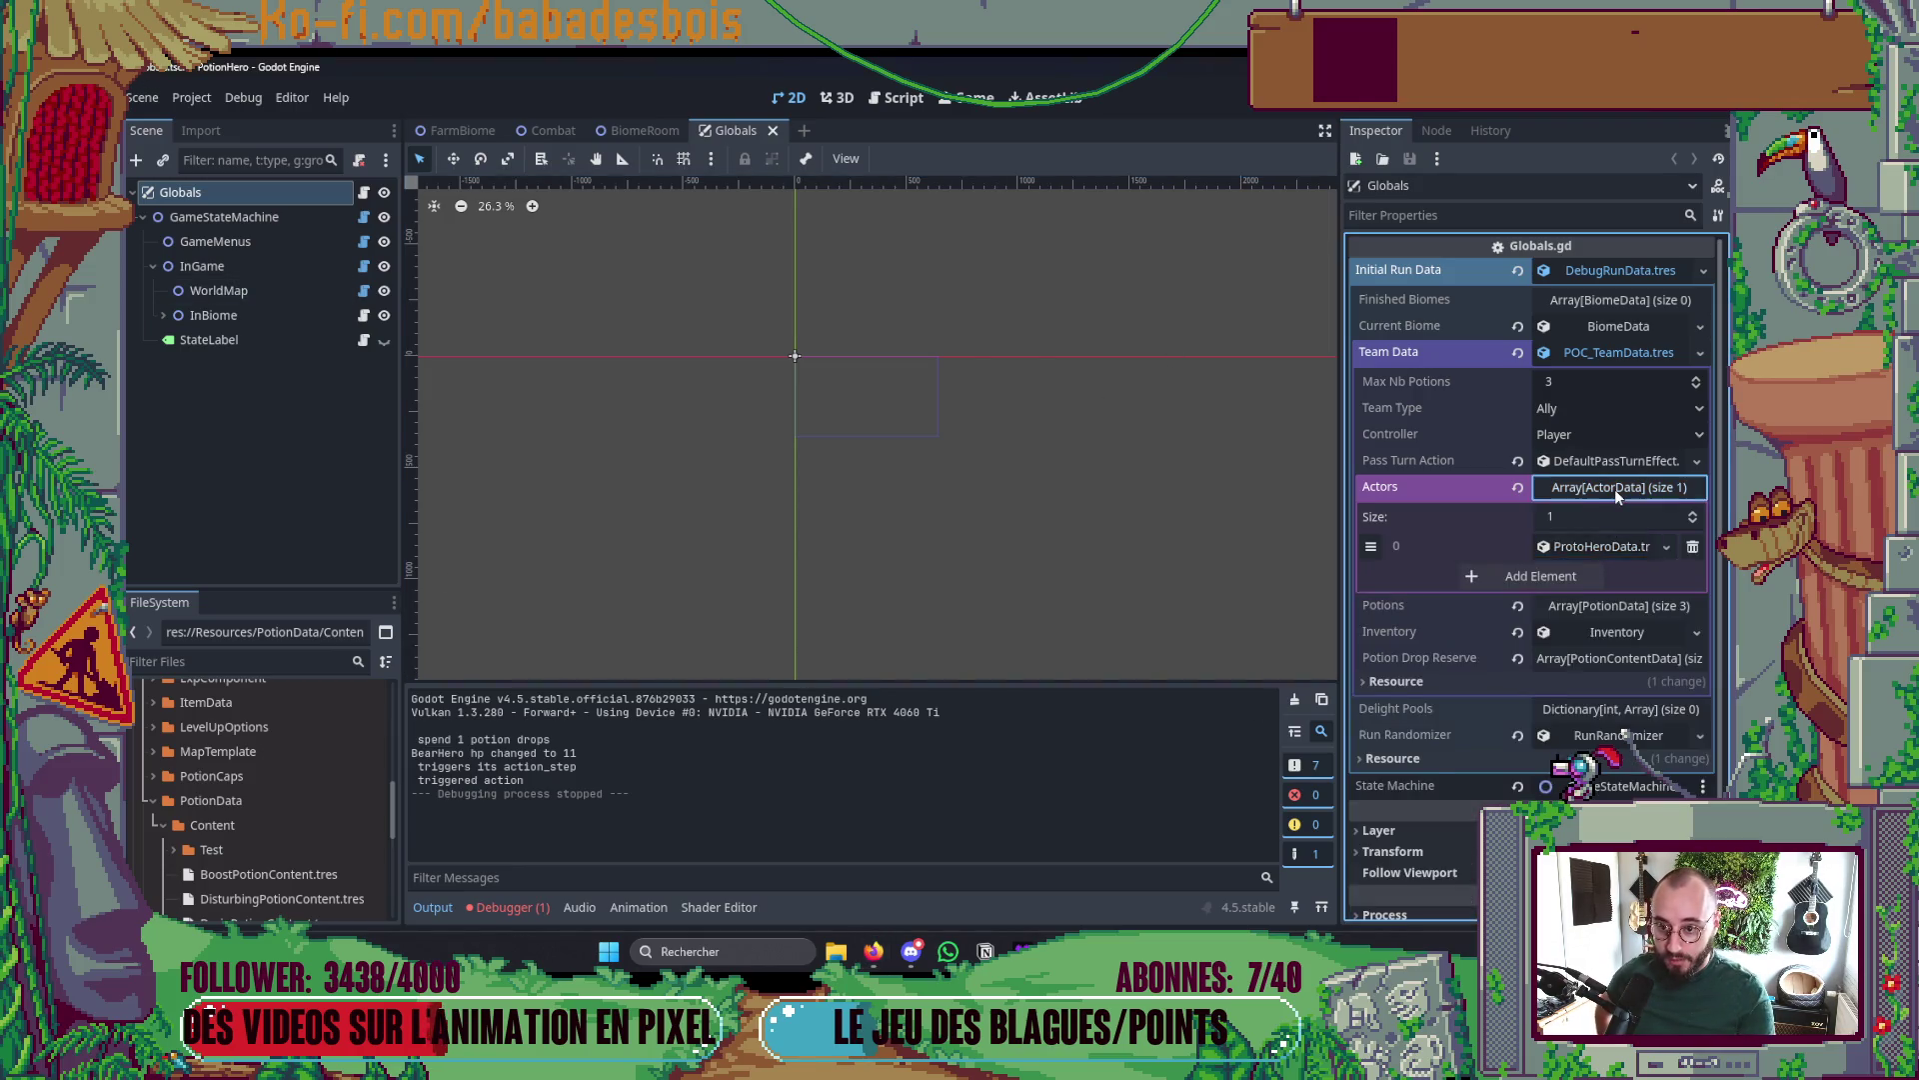
click(1615, 488)
click(1617, 513)
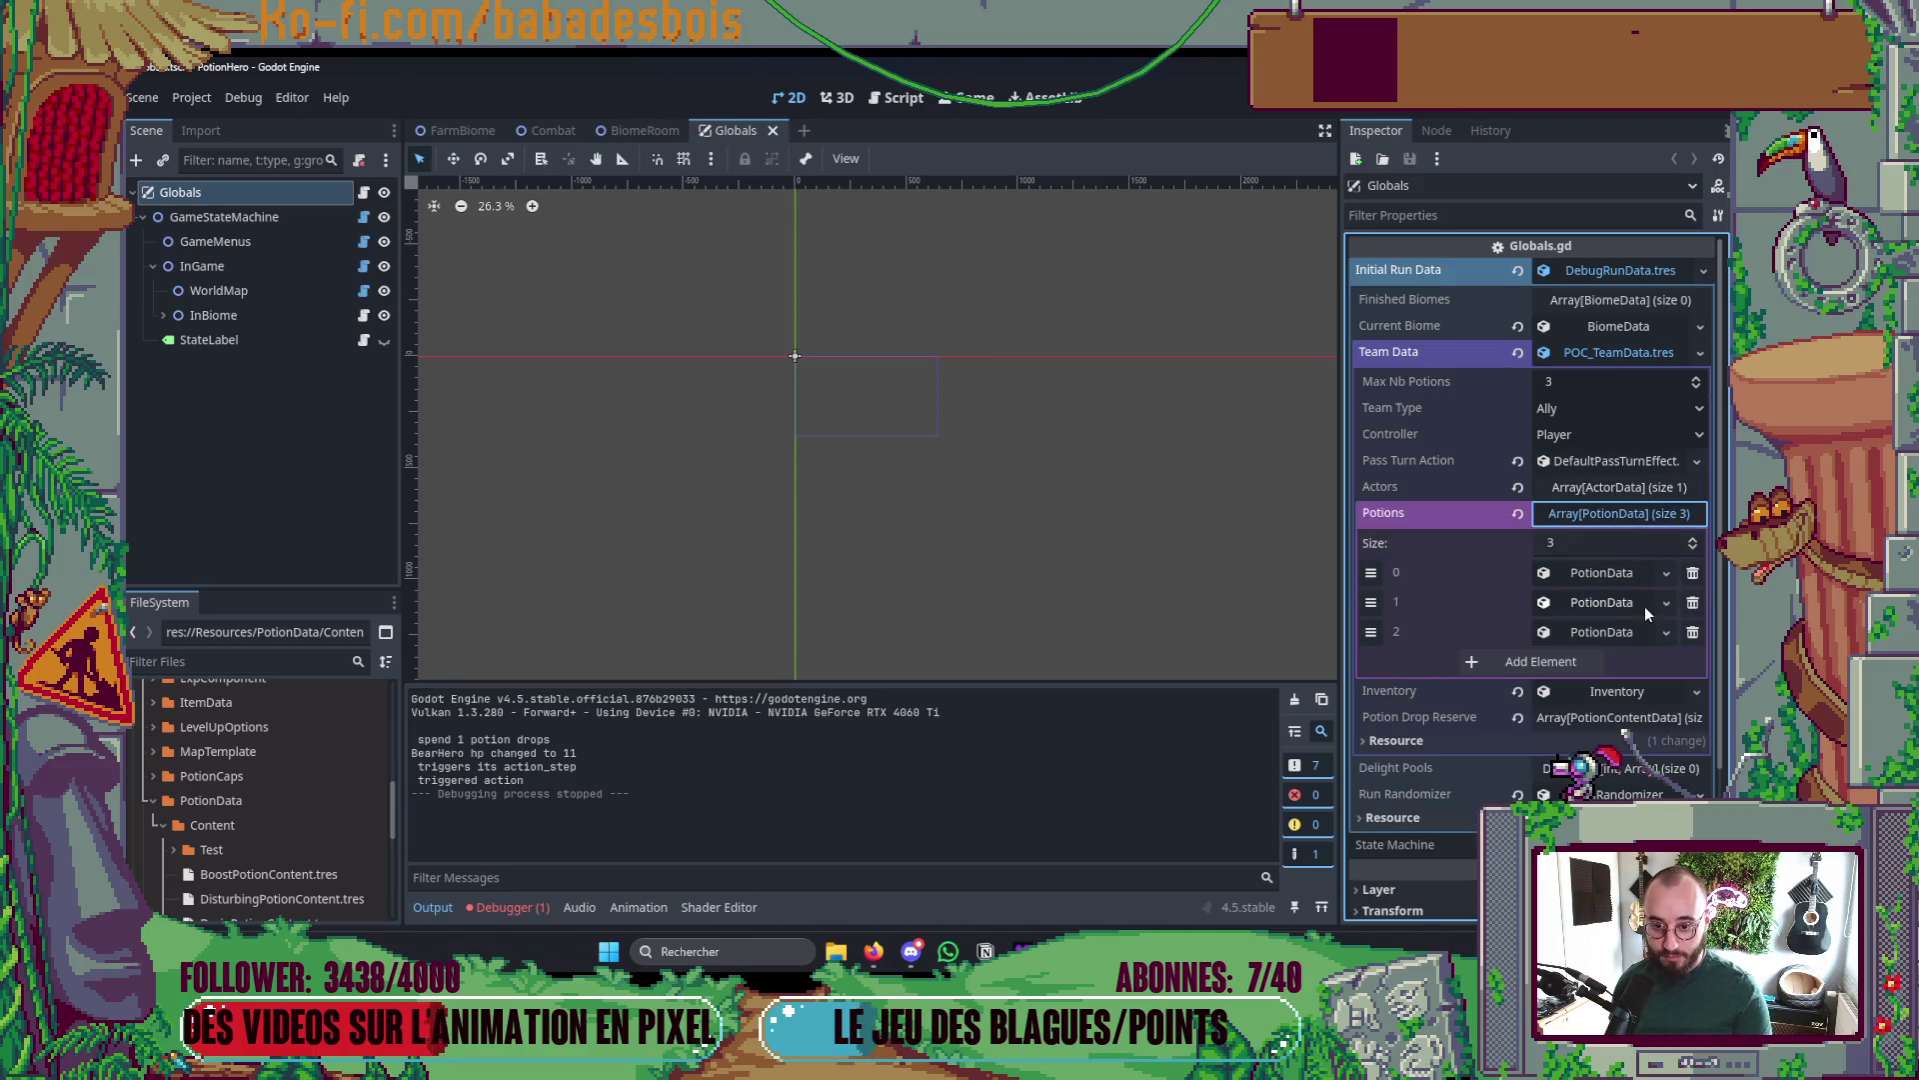
click(1588, 579)
click(1587, 580)
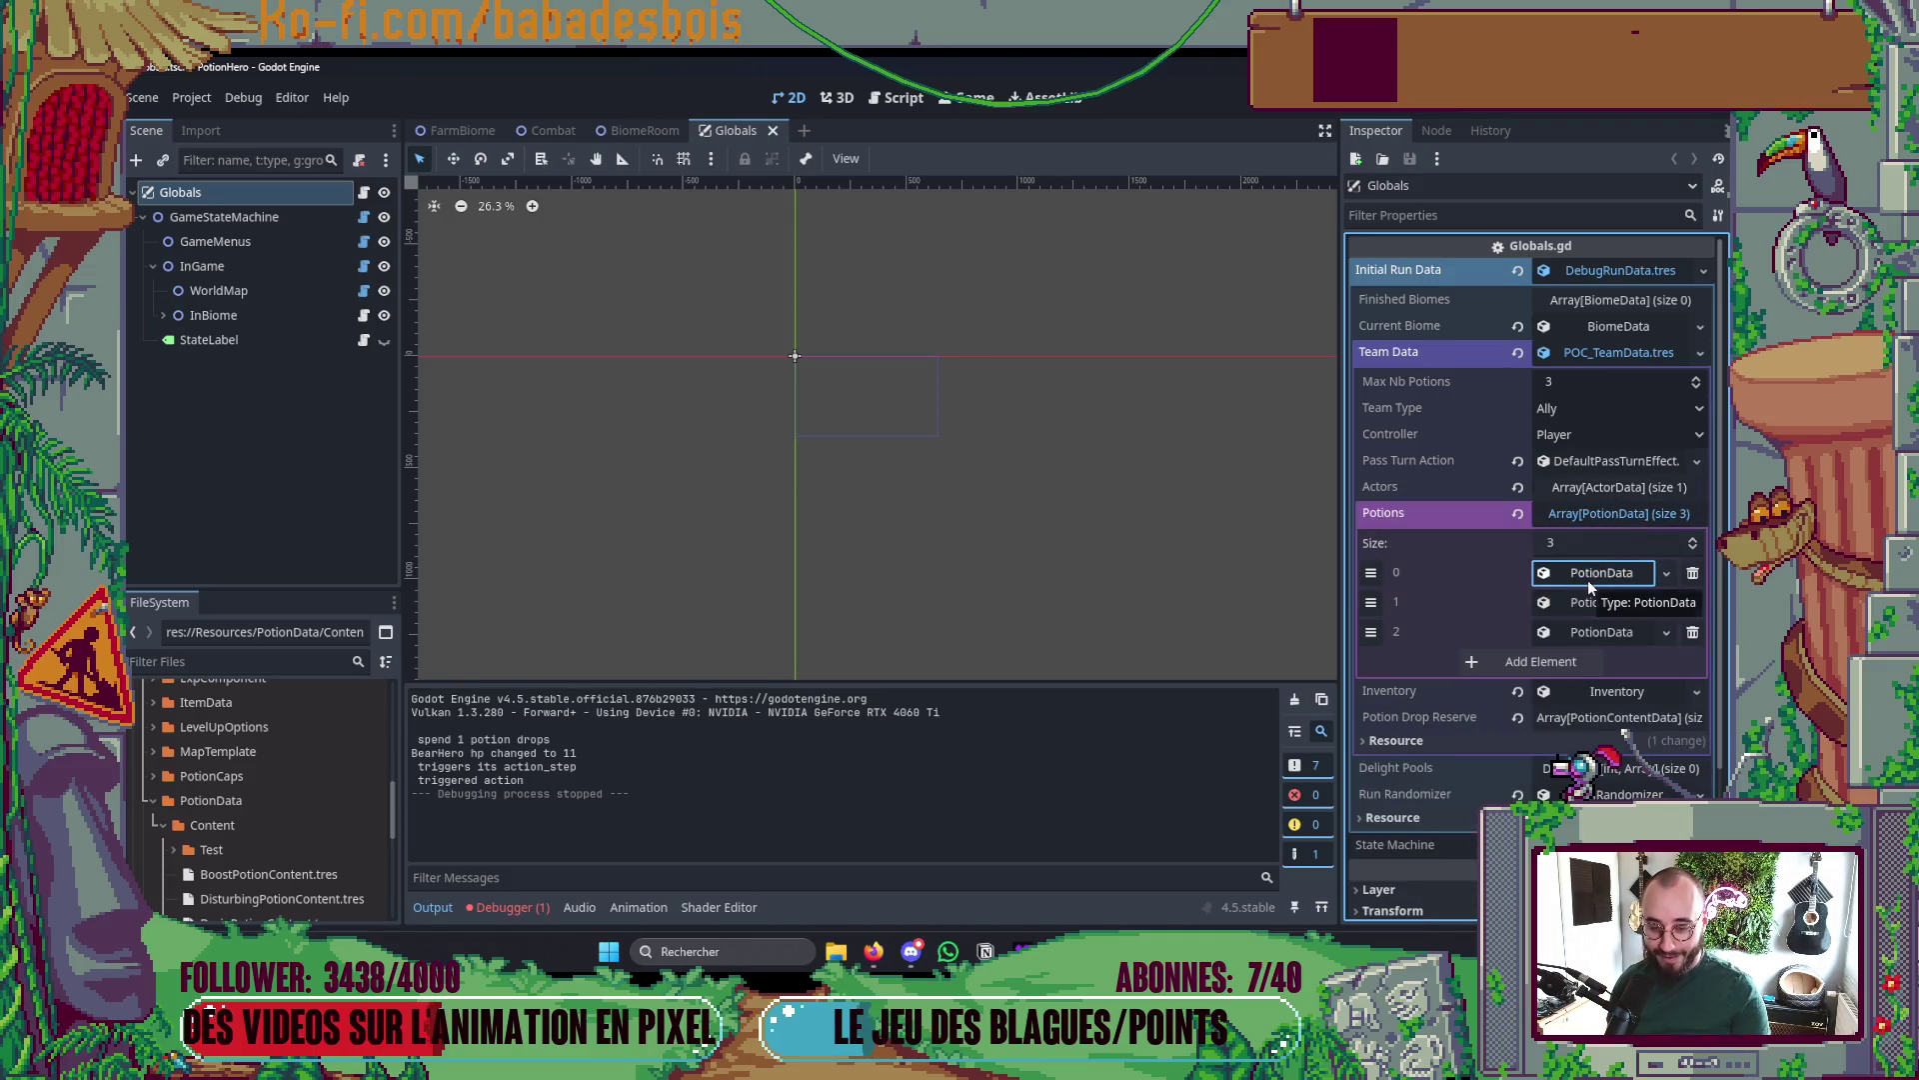
click(1589, 513)
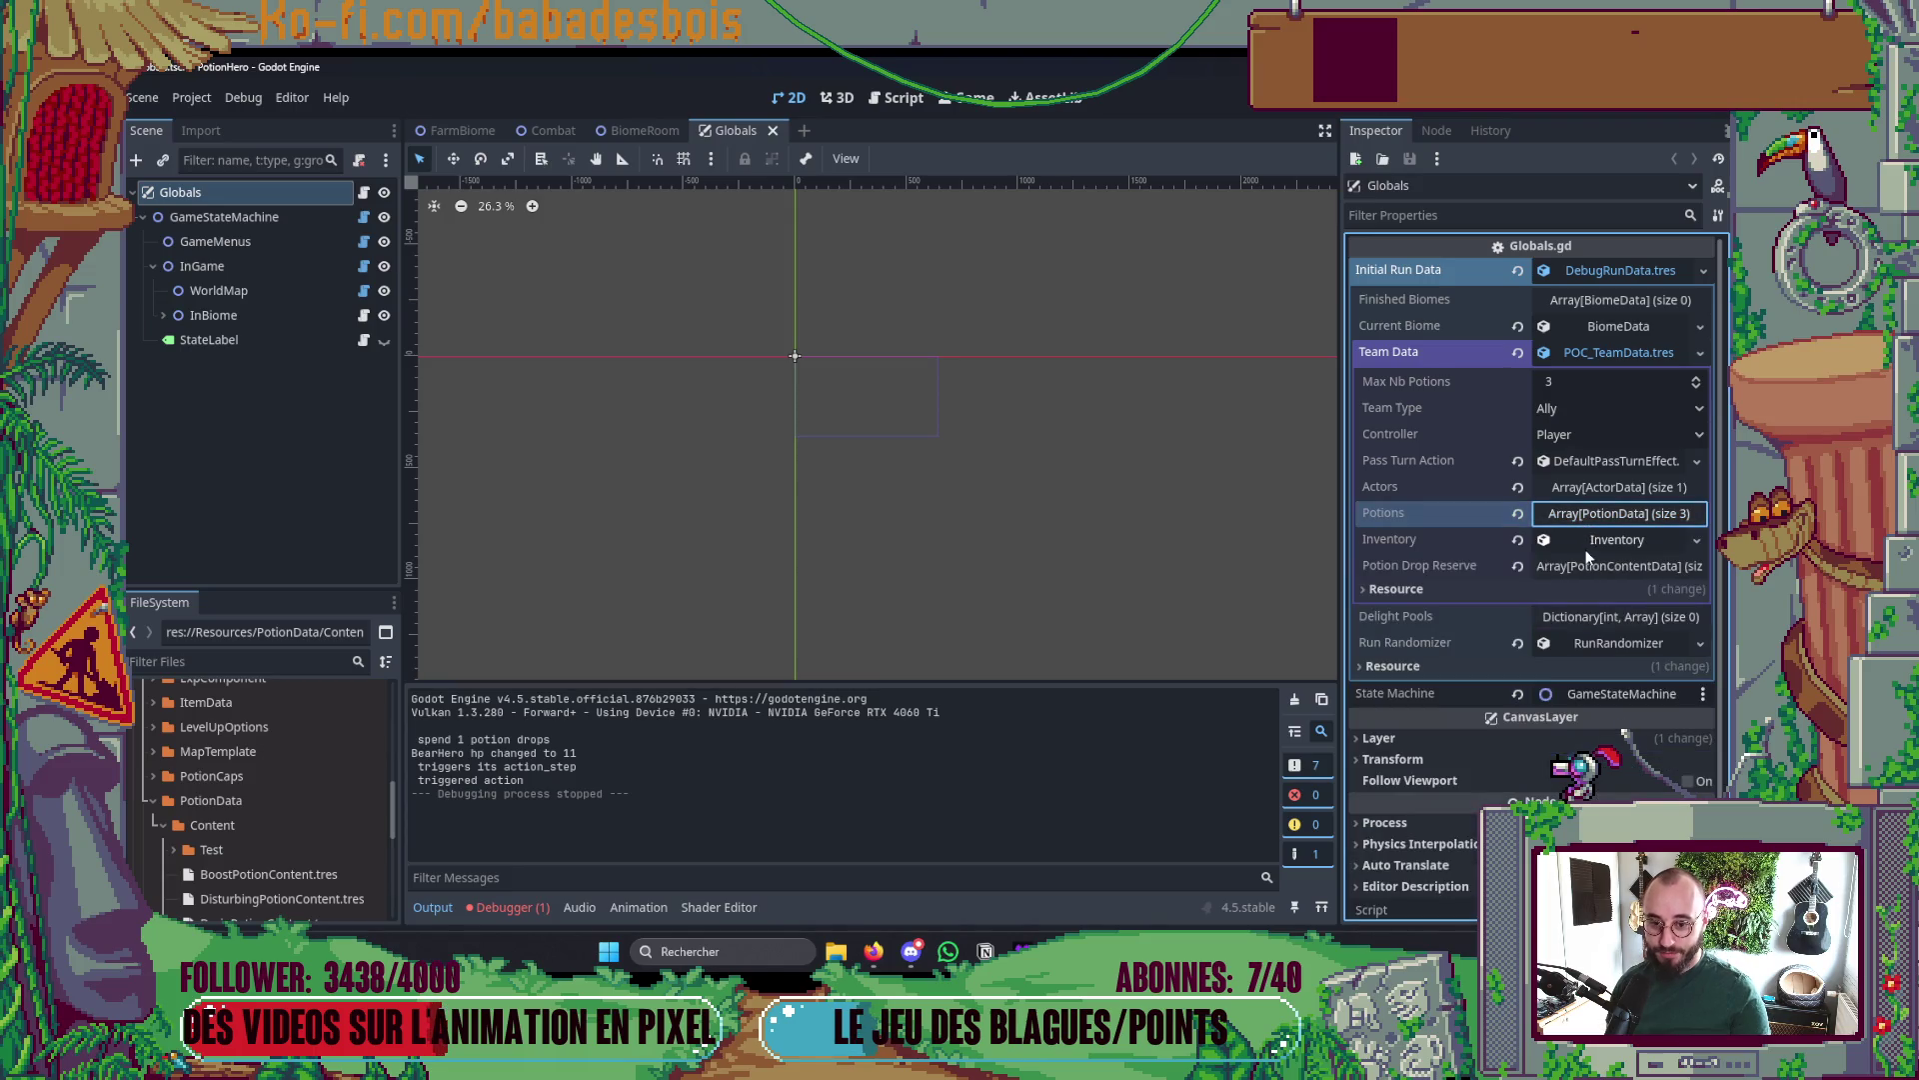
- Place HealPotionContent.tres, filtered by 'Heal', into the first Potion Drop Reserve slot
click(1600, 541)
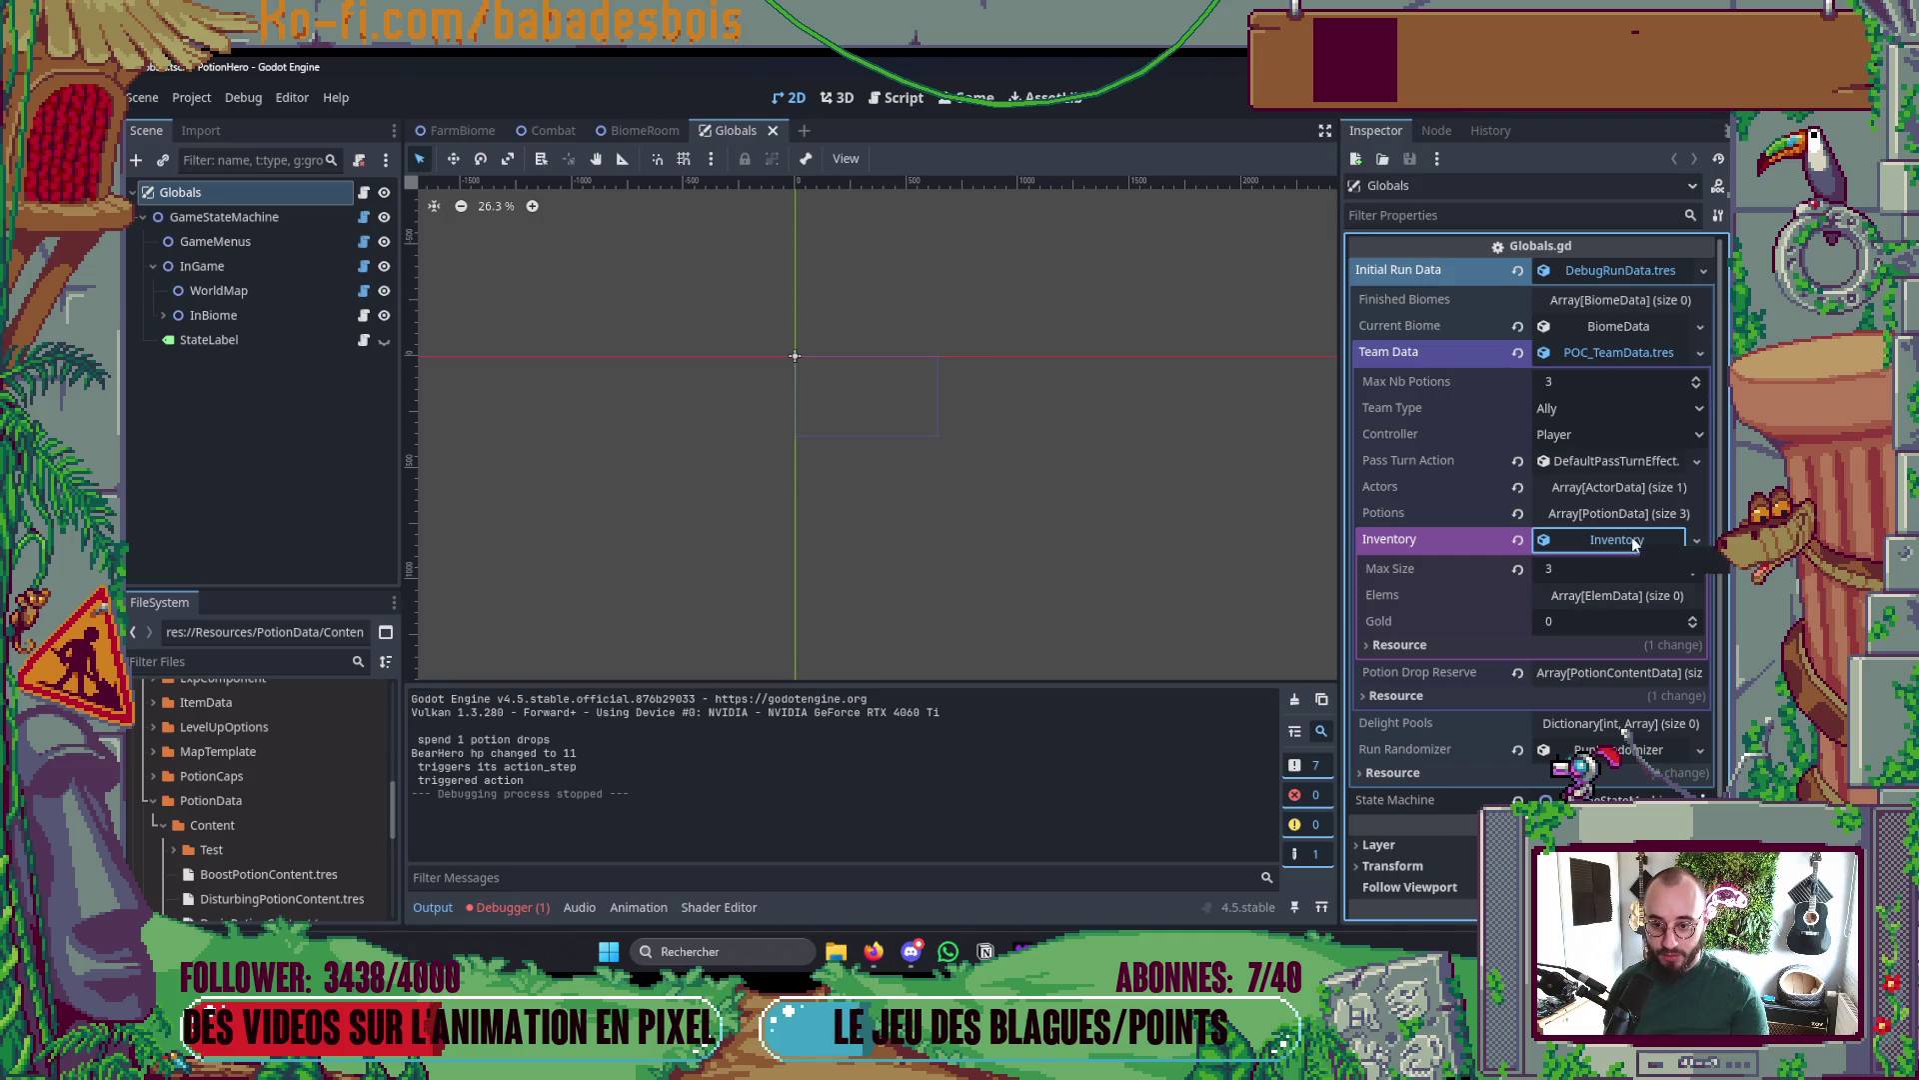
click(1634, 541)
click(1623, 566)
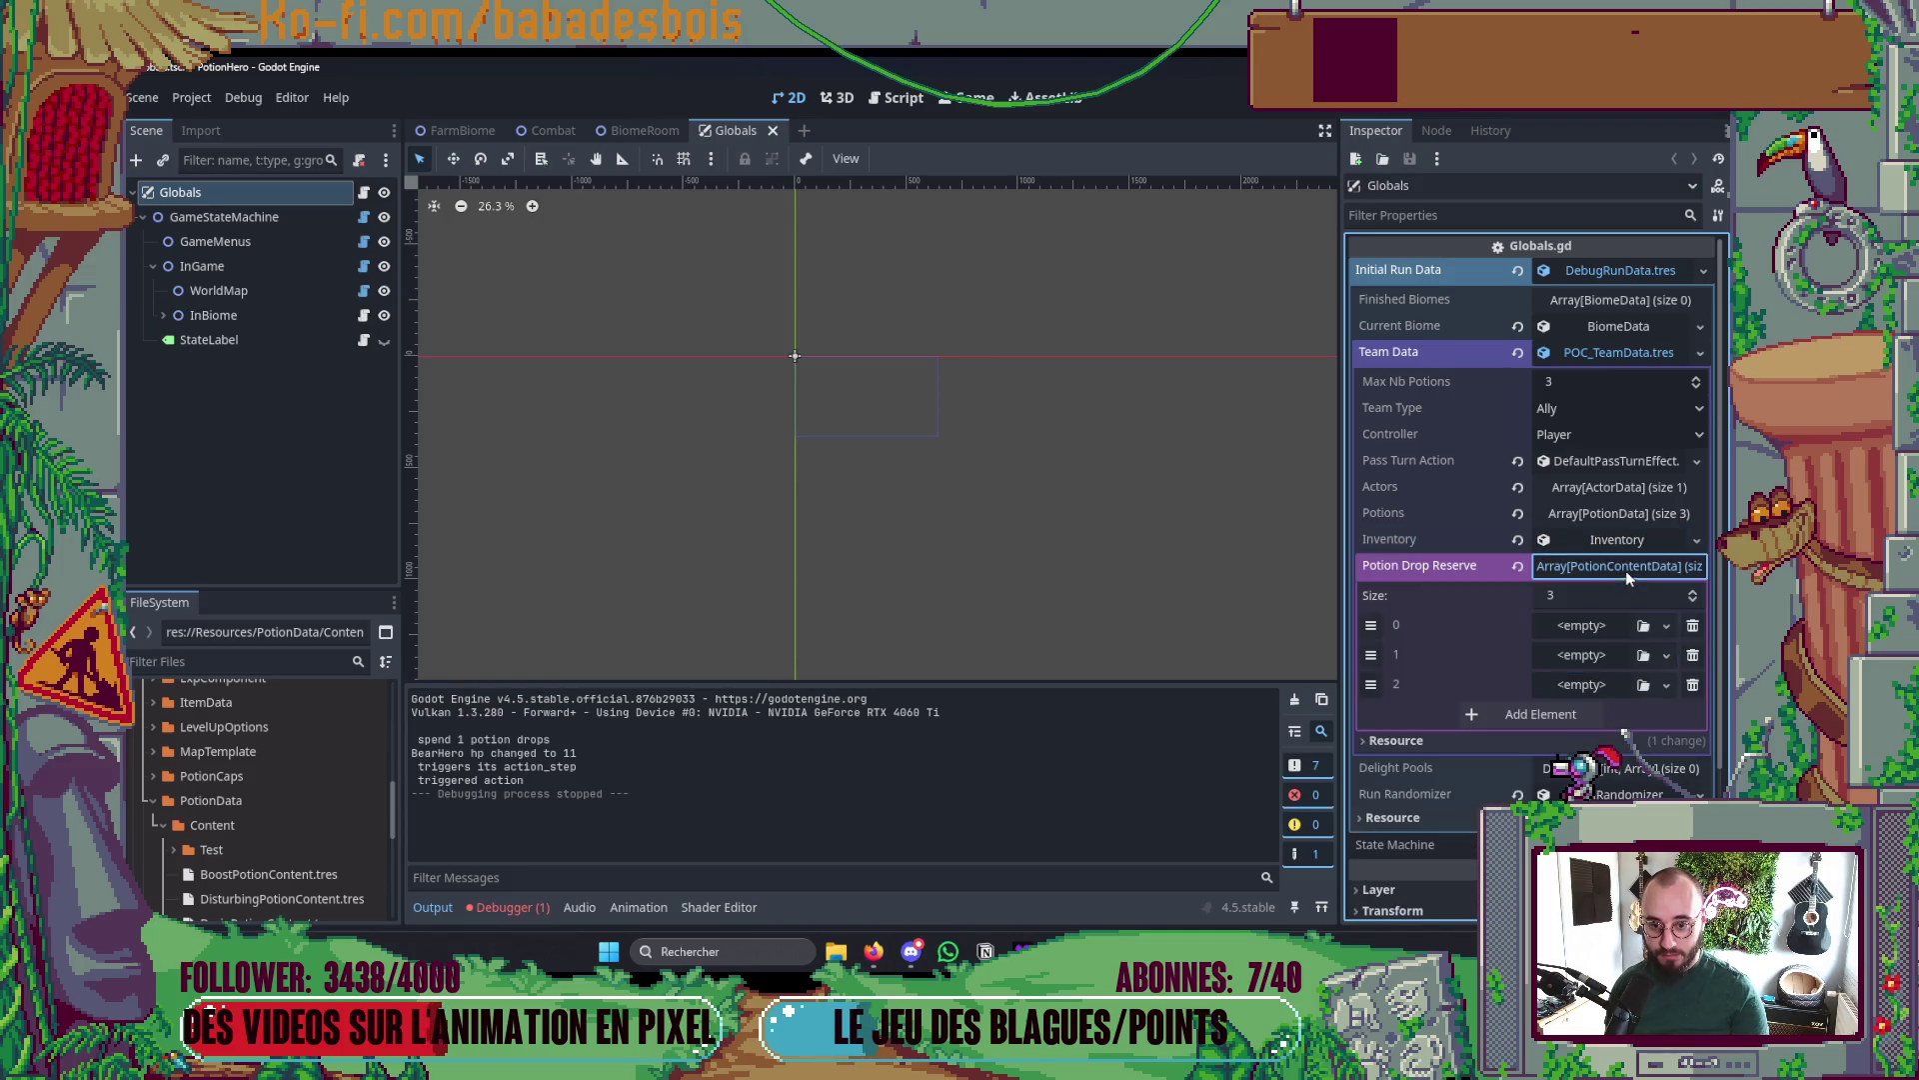
click(240, 660)
text(Hea)
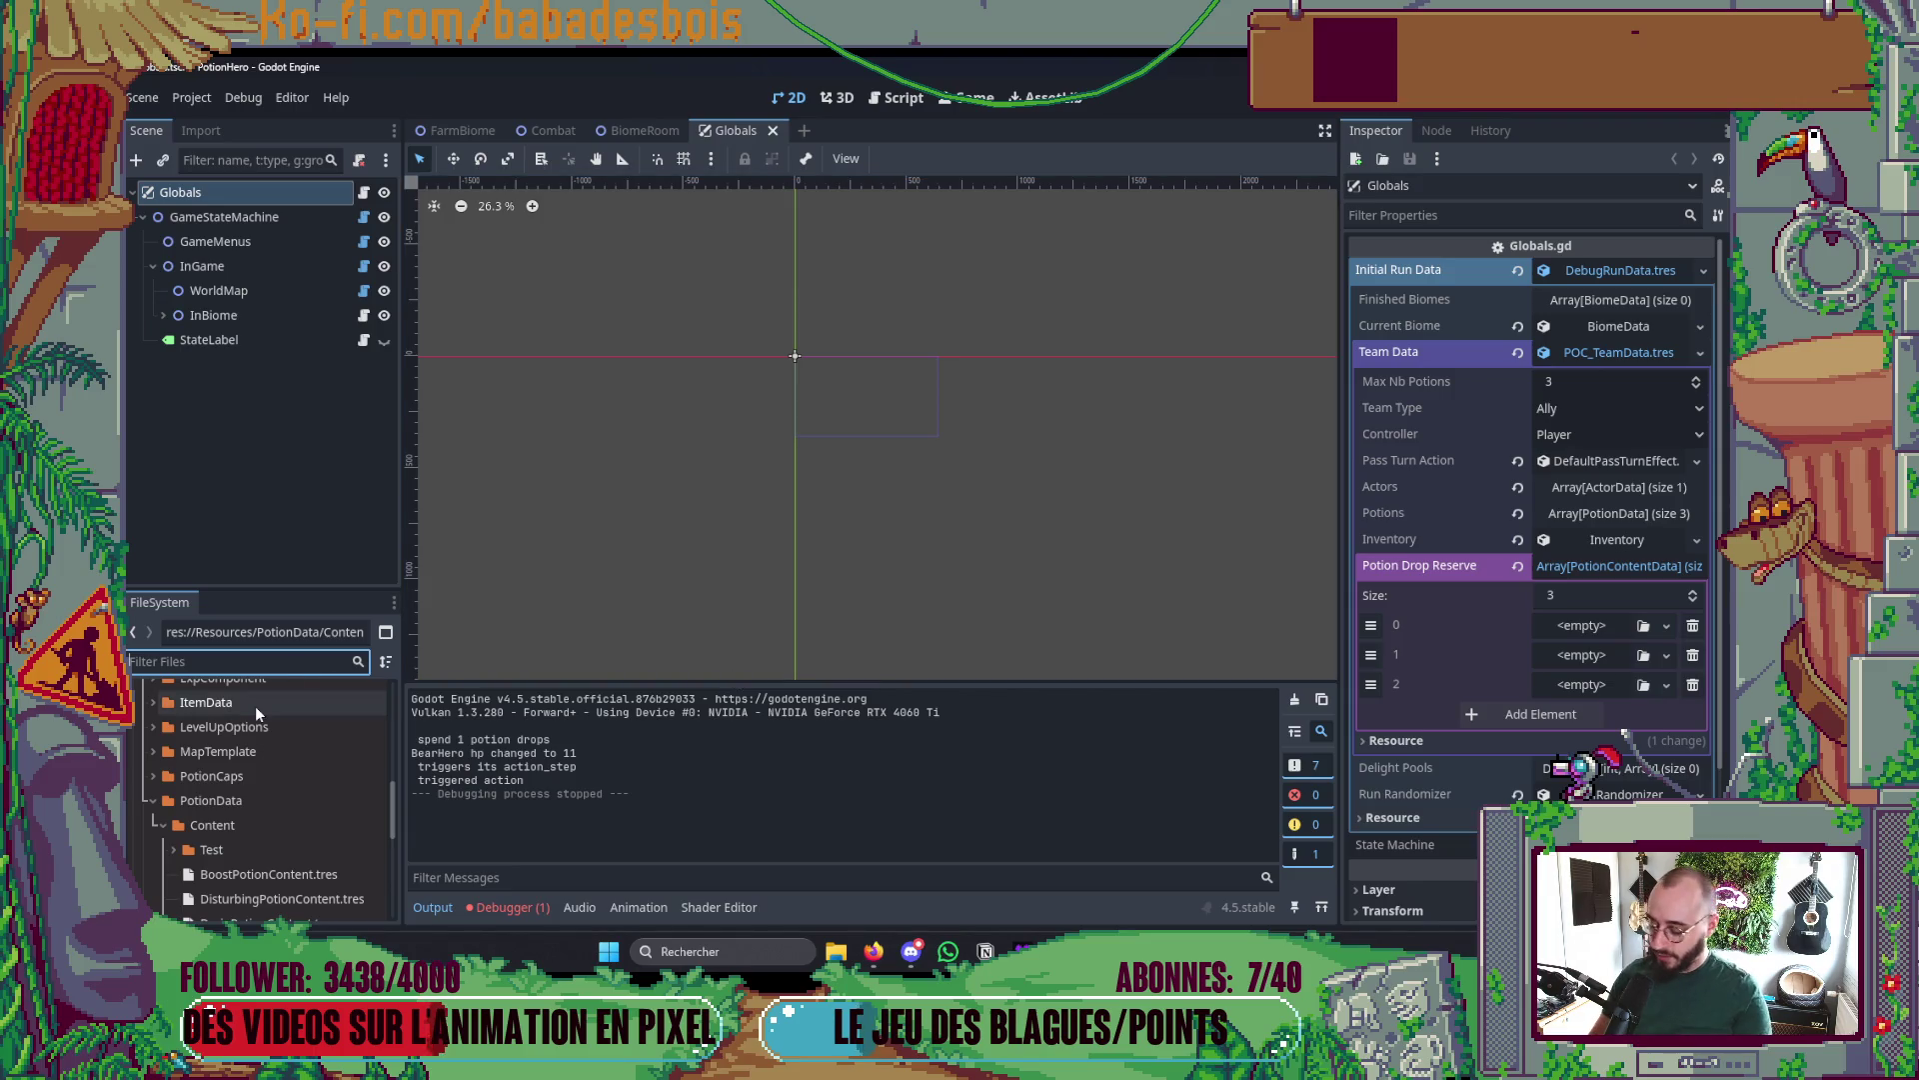
text(l)
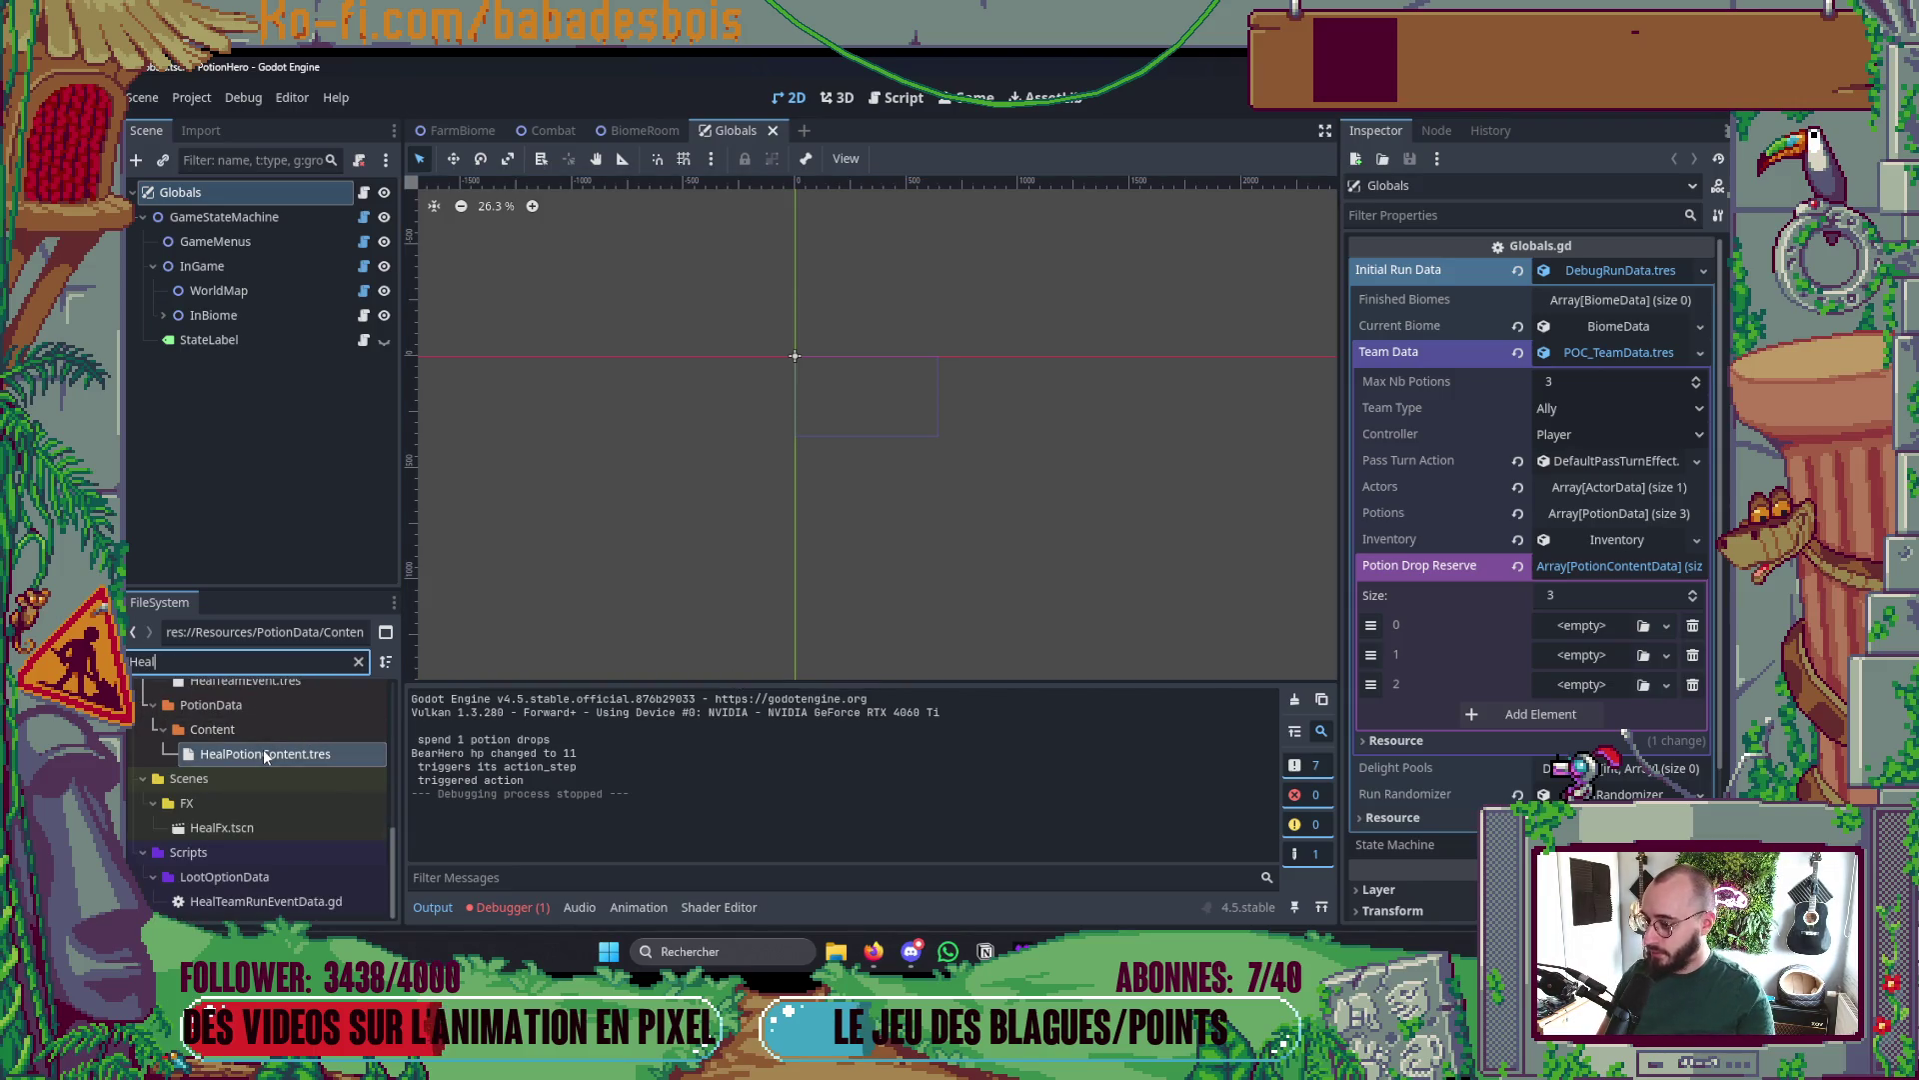
mouse_move(262, 752)
mouse_down()
mouse_move(1280, 678)
mouse_move(1581, 625)
mouse_up()
click(1623, 567)
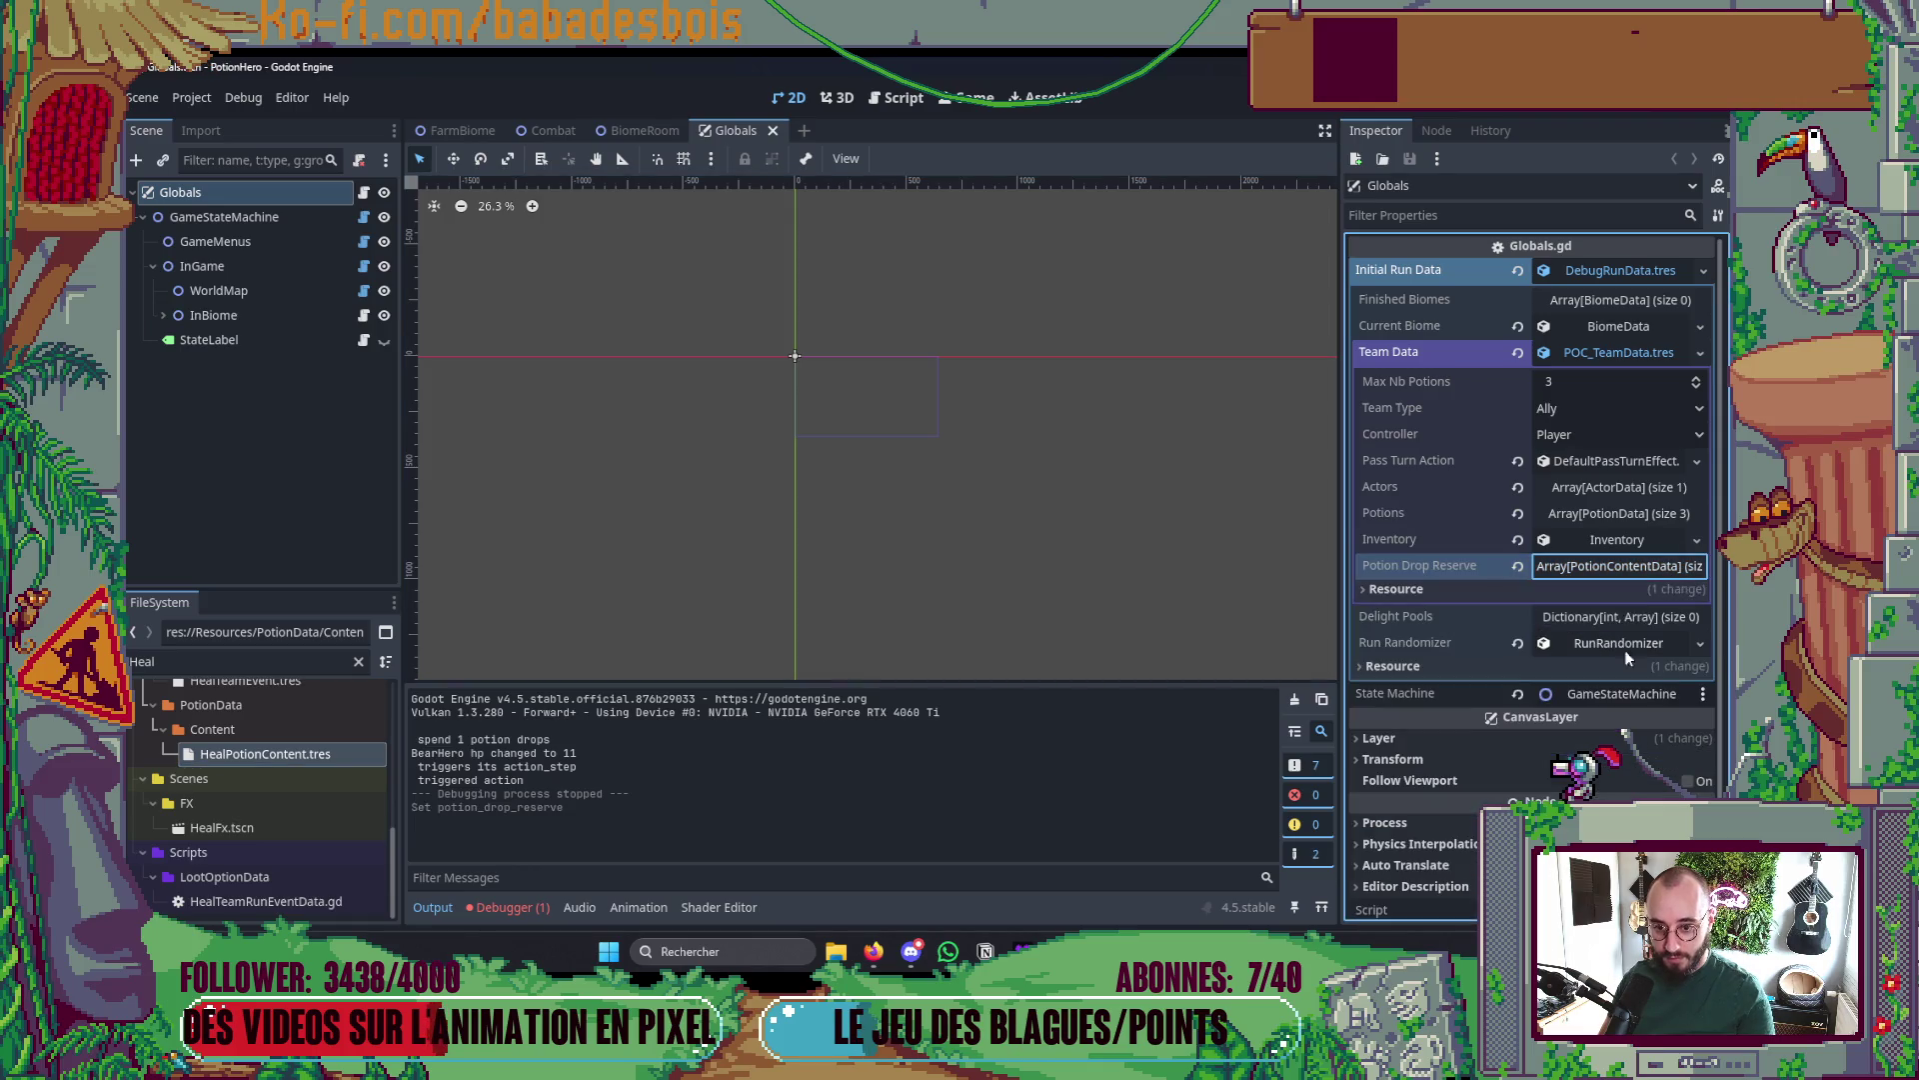
- Set Potions[2] Potion Amount to 1 and relaunch the game with F5
click(1654, 513)
click(1595, 632)
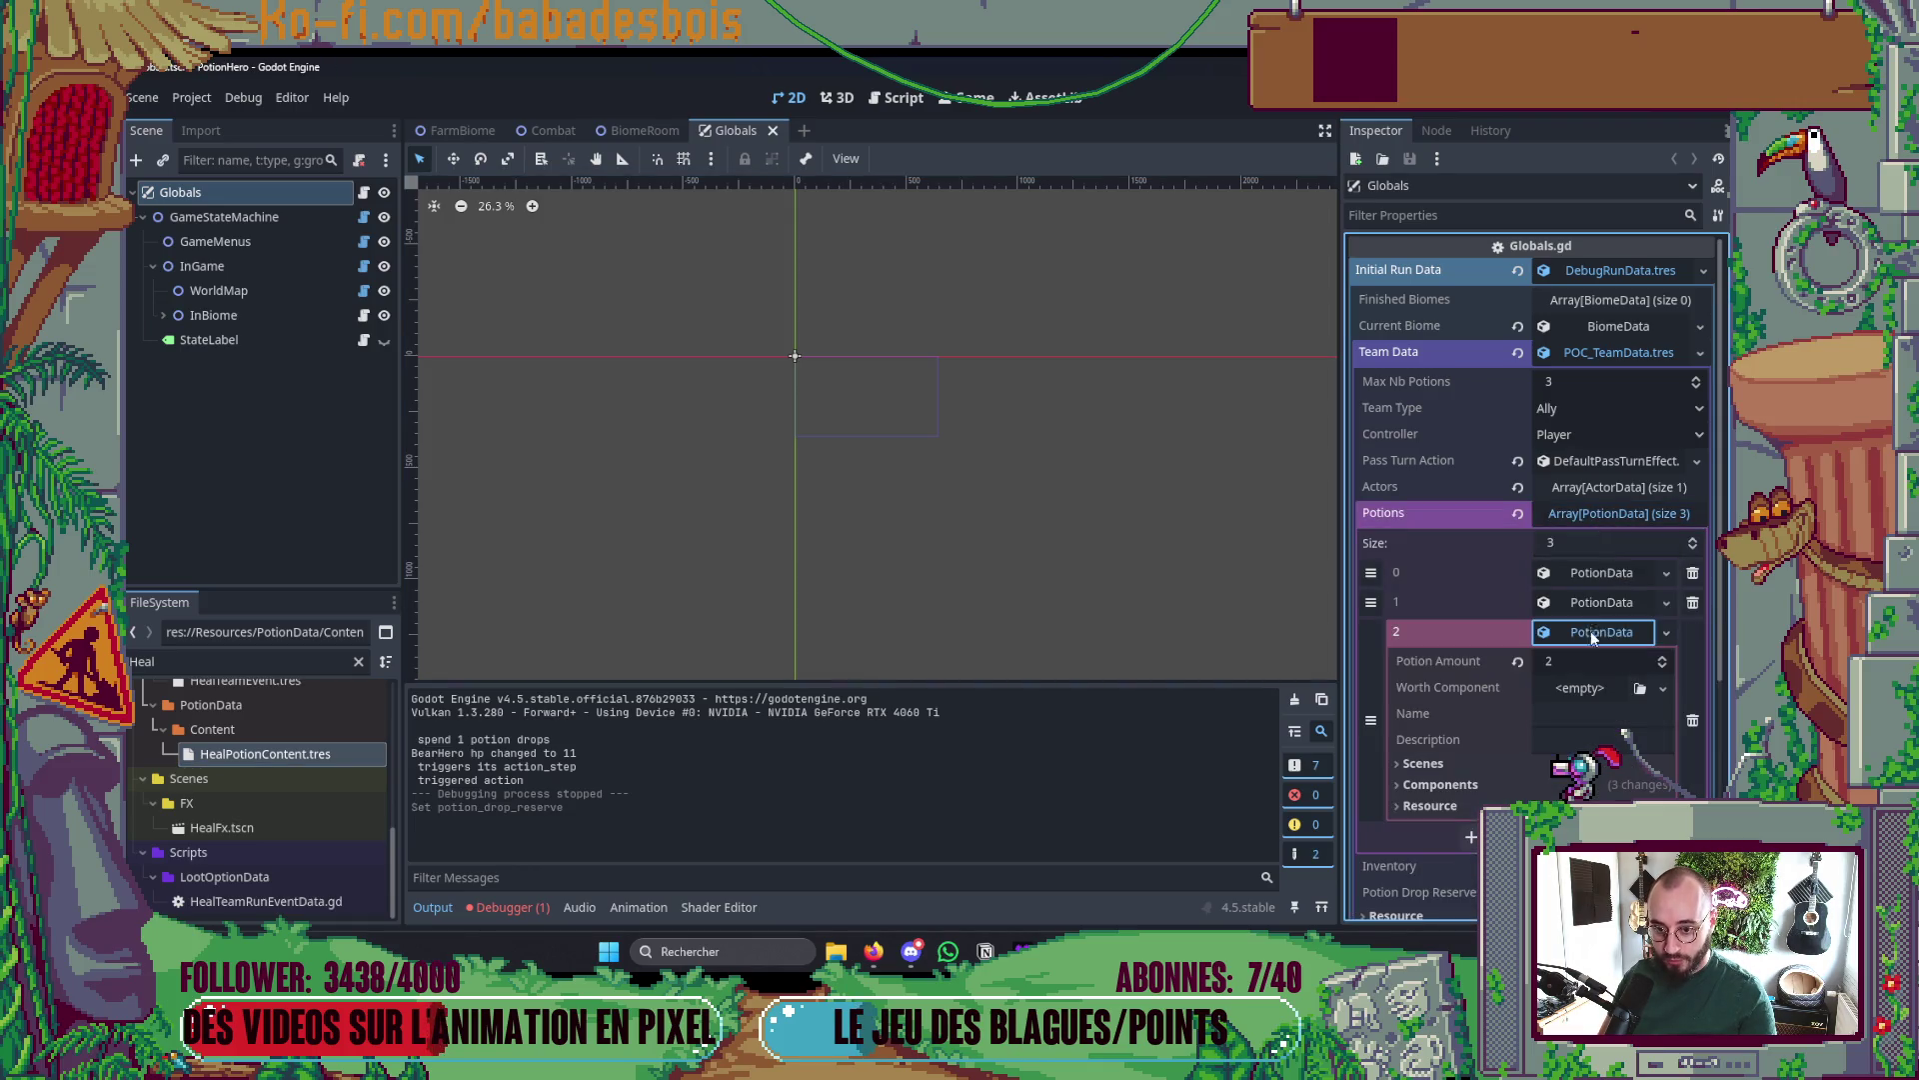
click(1577, 661)
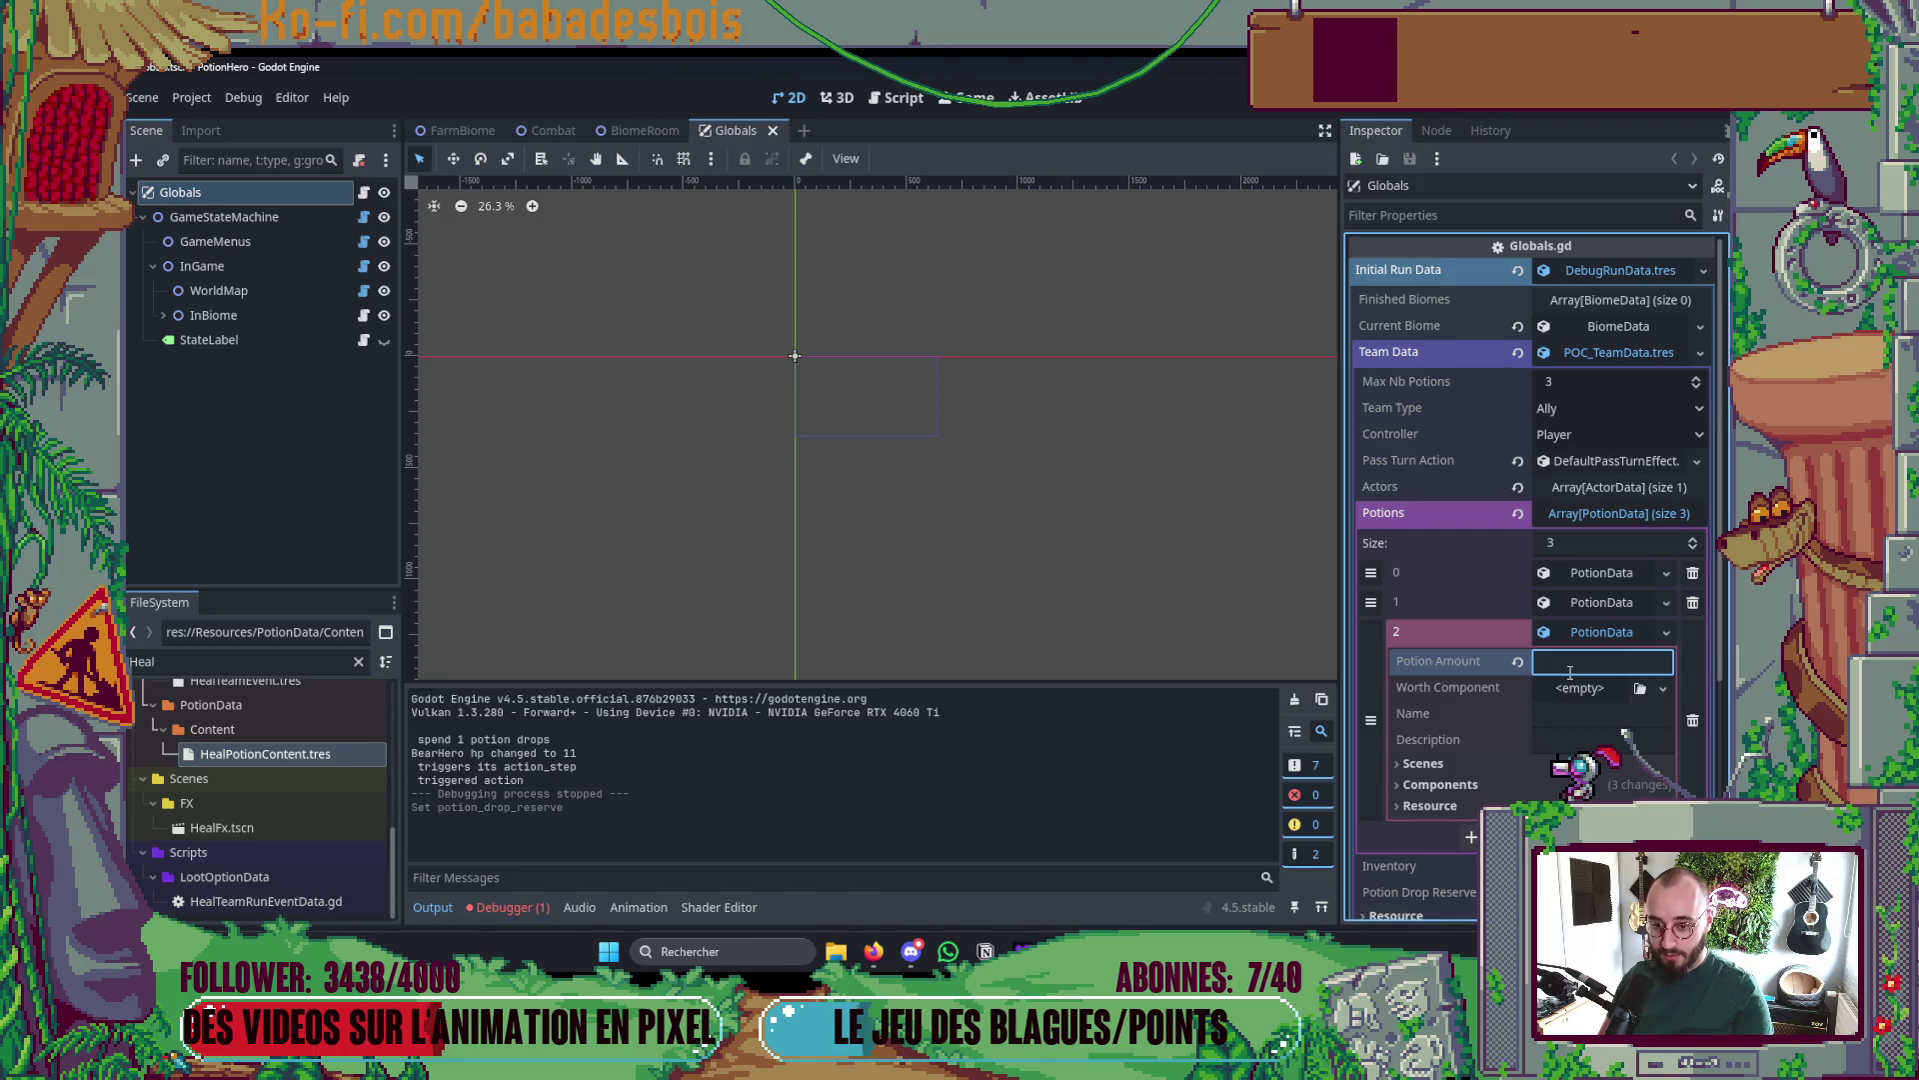
text(1)
key(F5)
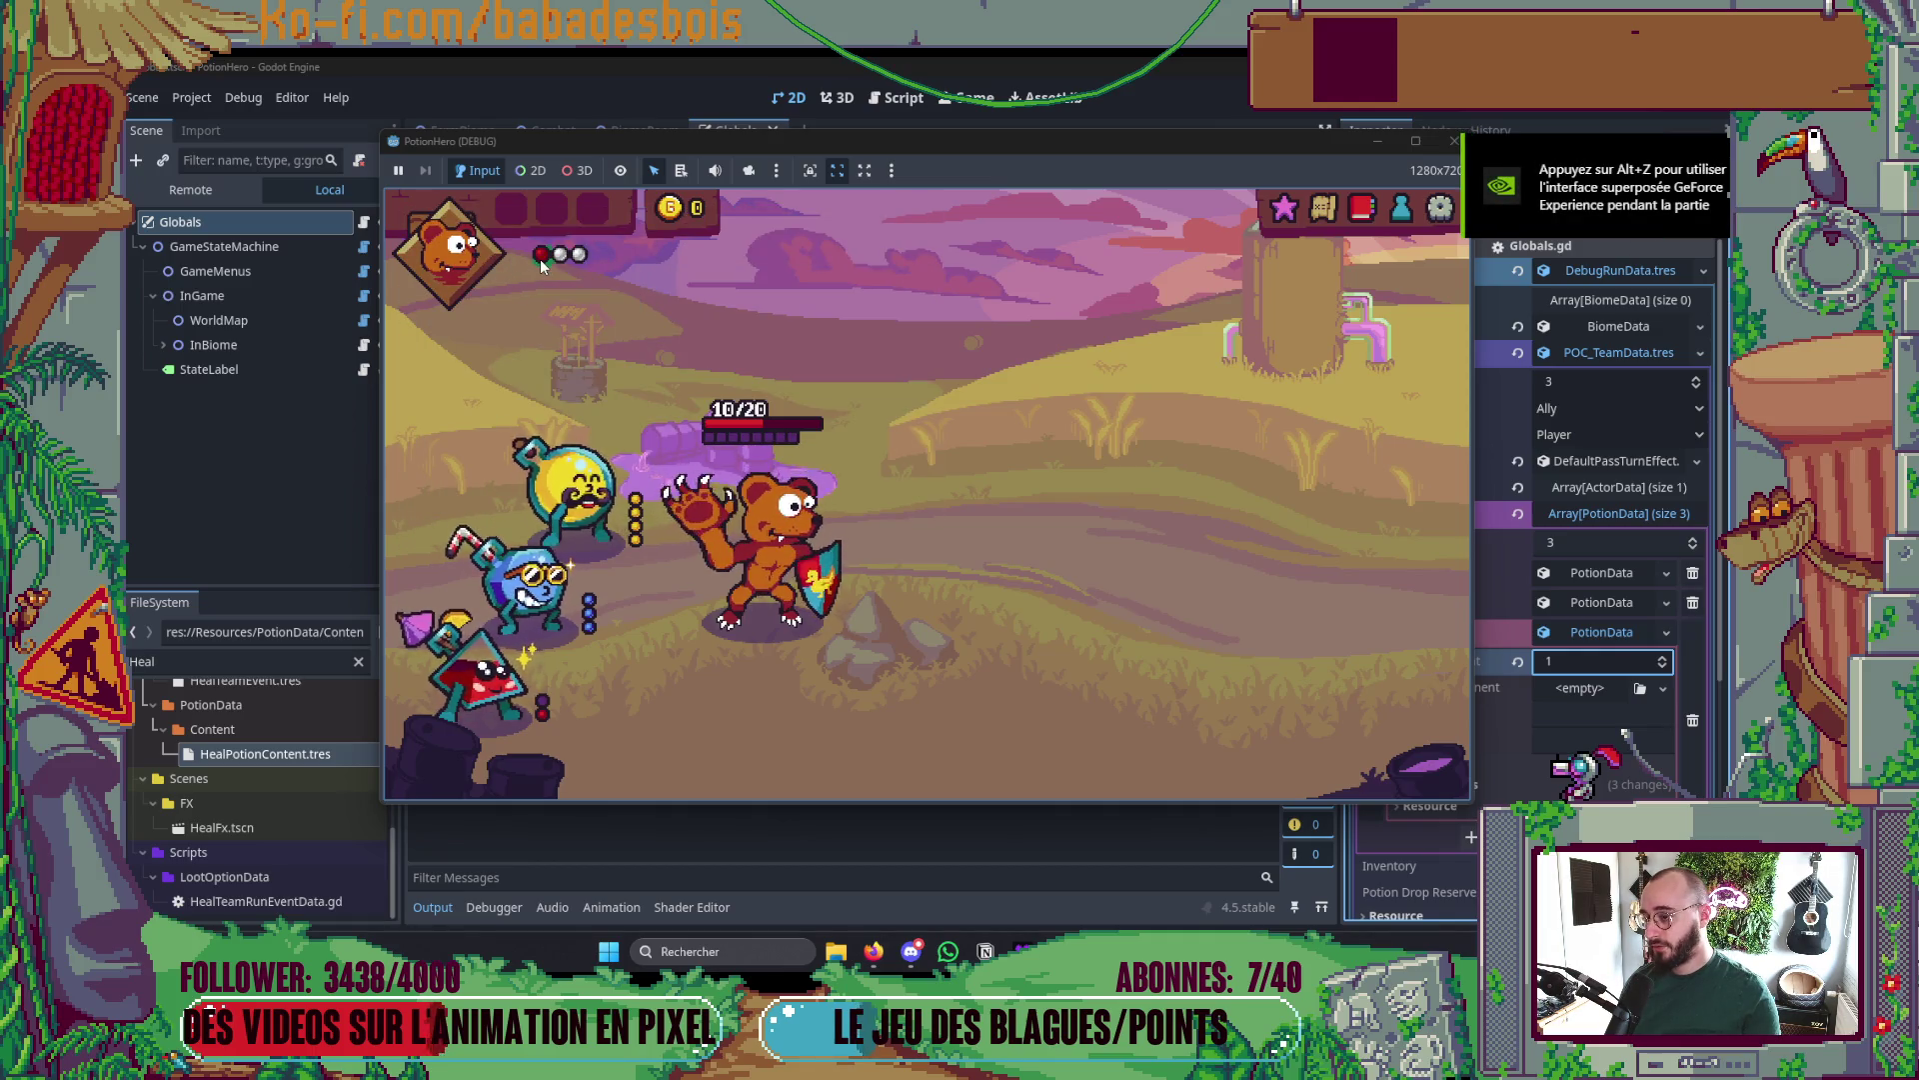
- Read the potion tooltips and the bear's Berserk health-bar tooltip, then close the game window
mouse_move(615, 445)
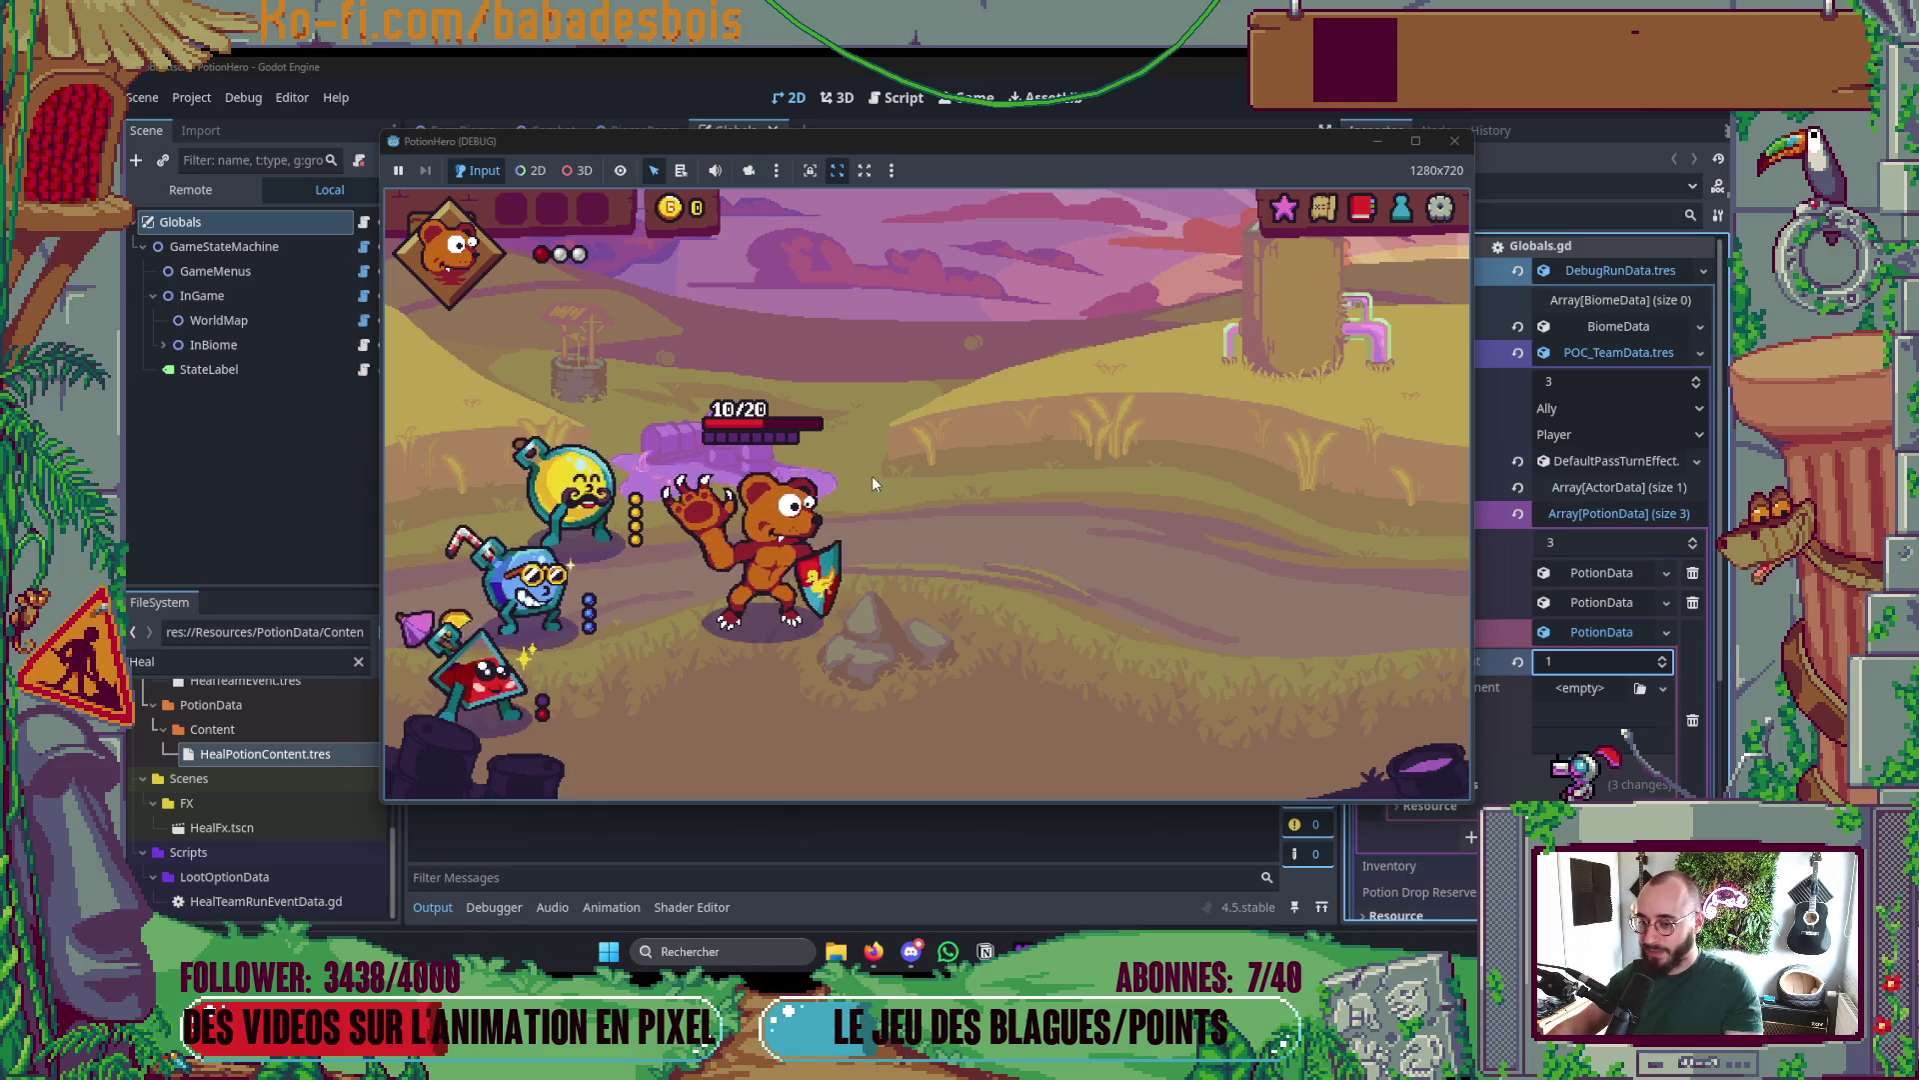
mouse_move(800, 423)
mouse_move(930, 962)
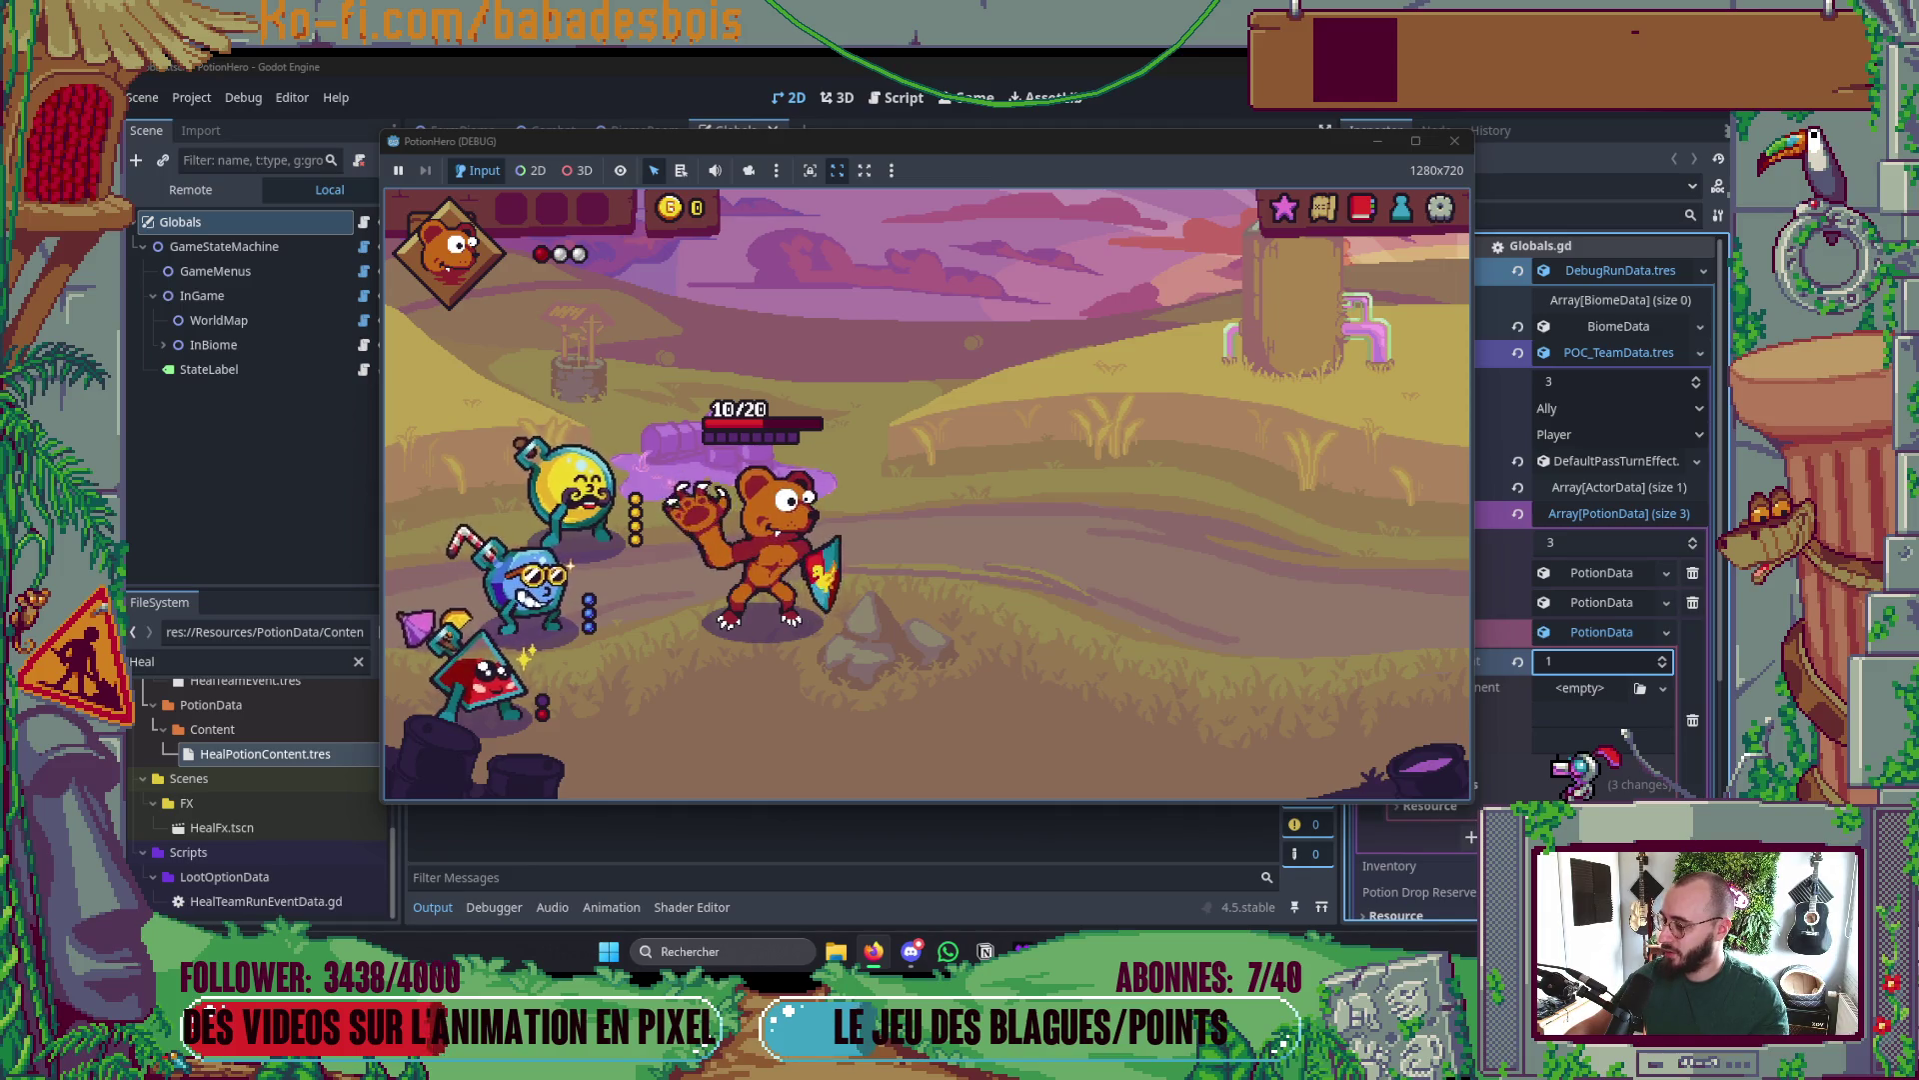
mouse_move(733, 508)
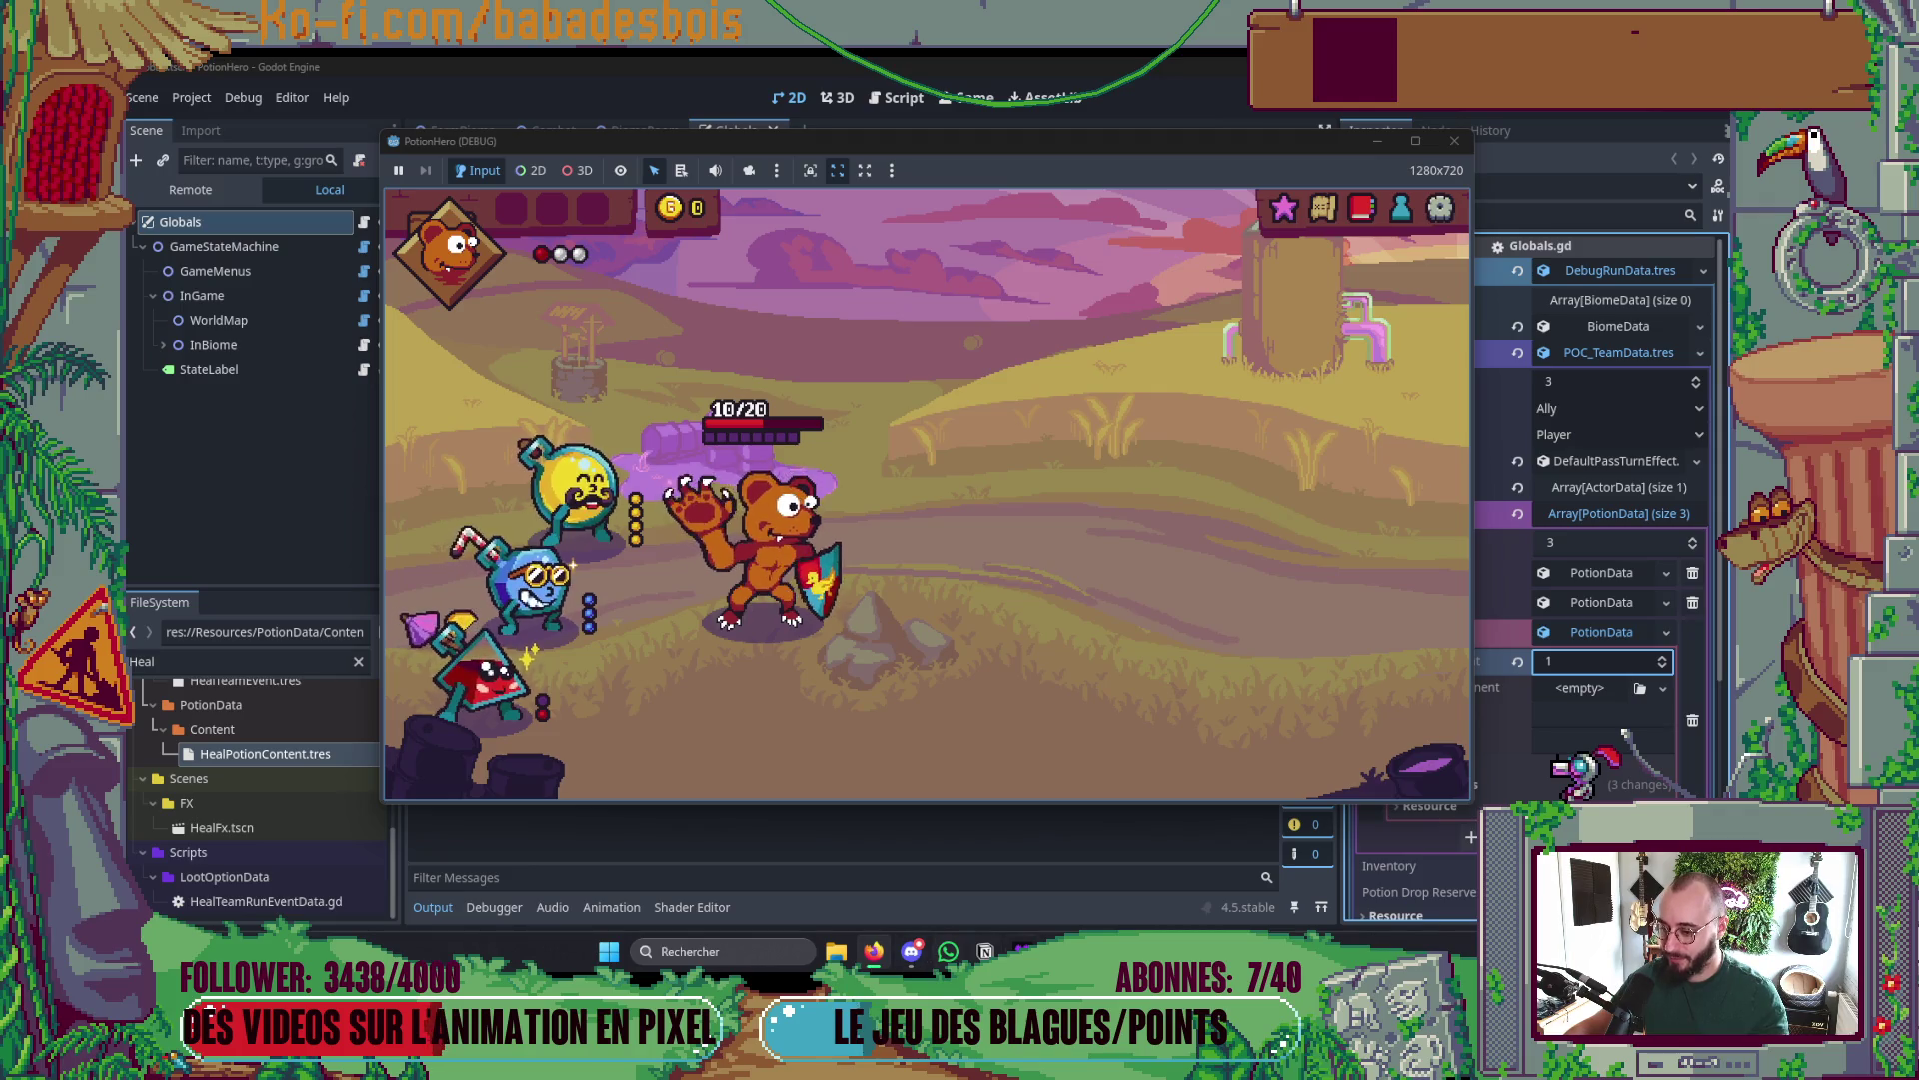
mouse_move(1022, 951)
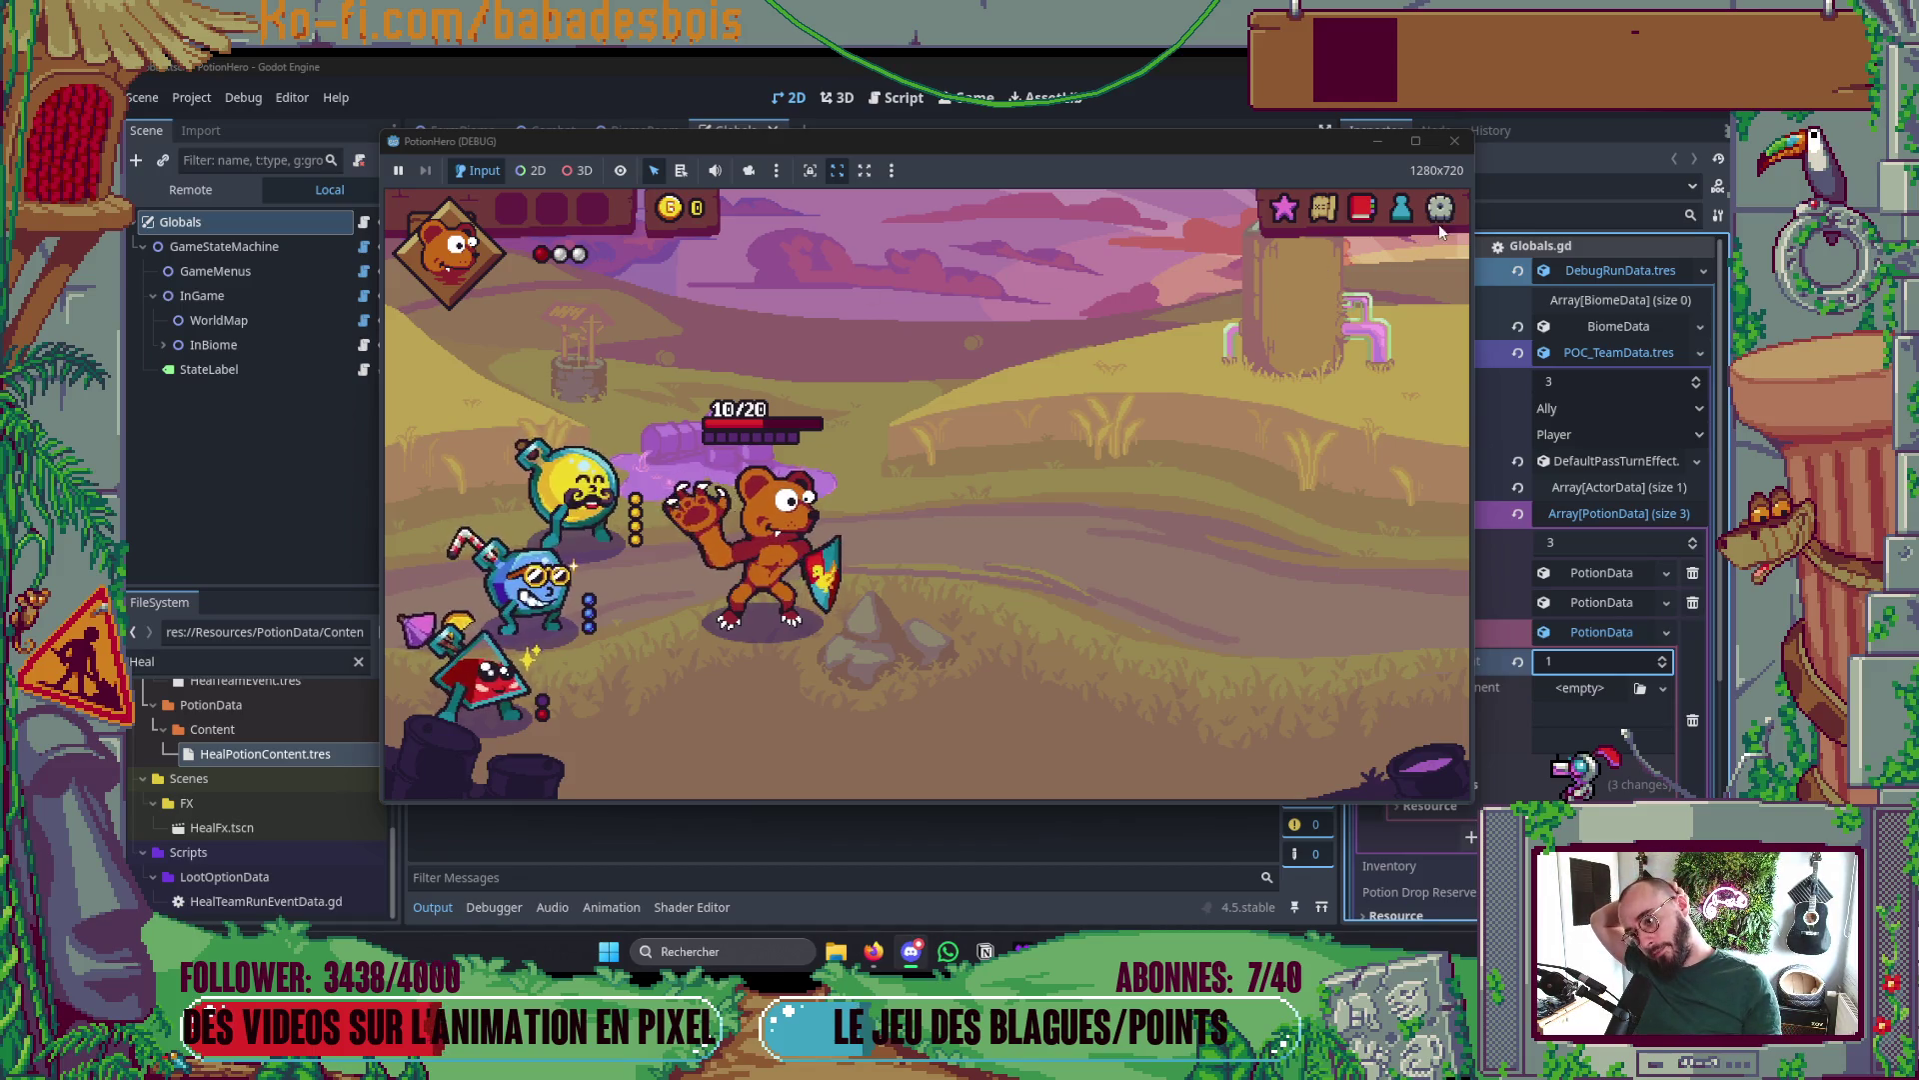
click(1458, 146)
- Bring Deezer forward from the taskbar, then Alt+Tab to Twitch in Firefox
click(1021, 950)
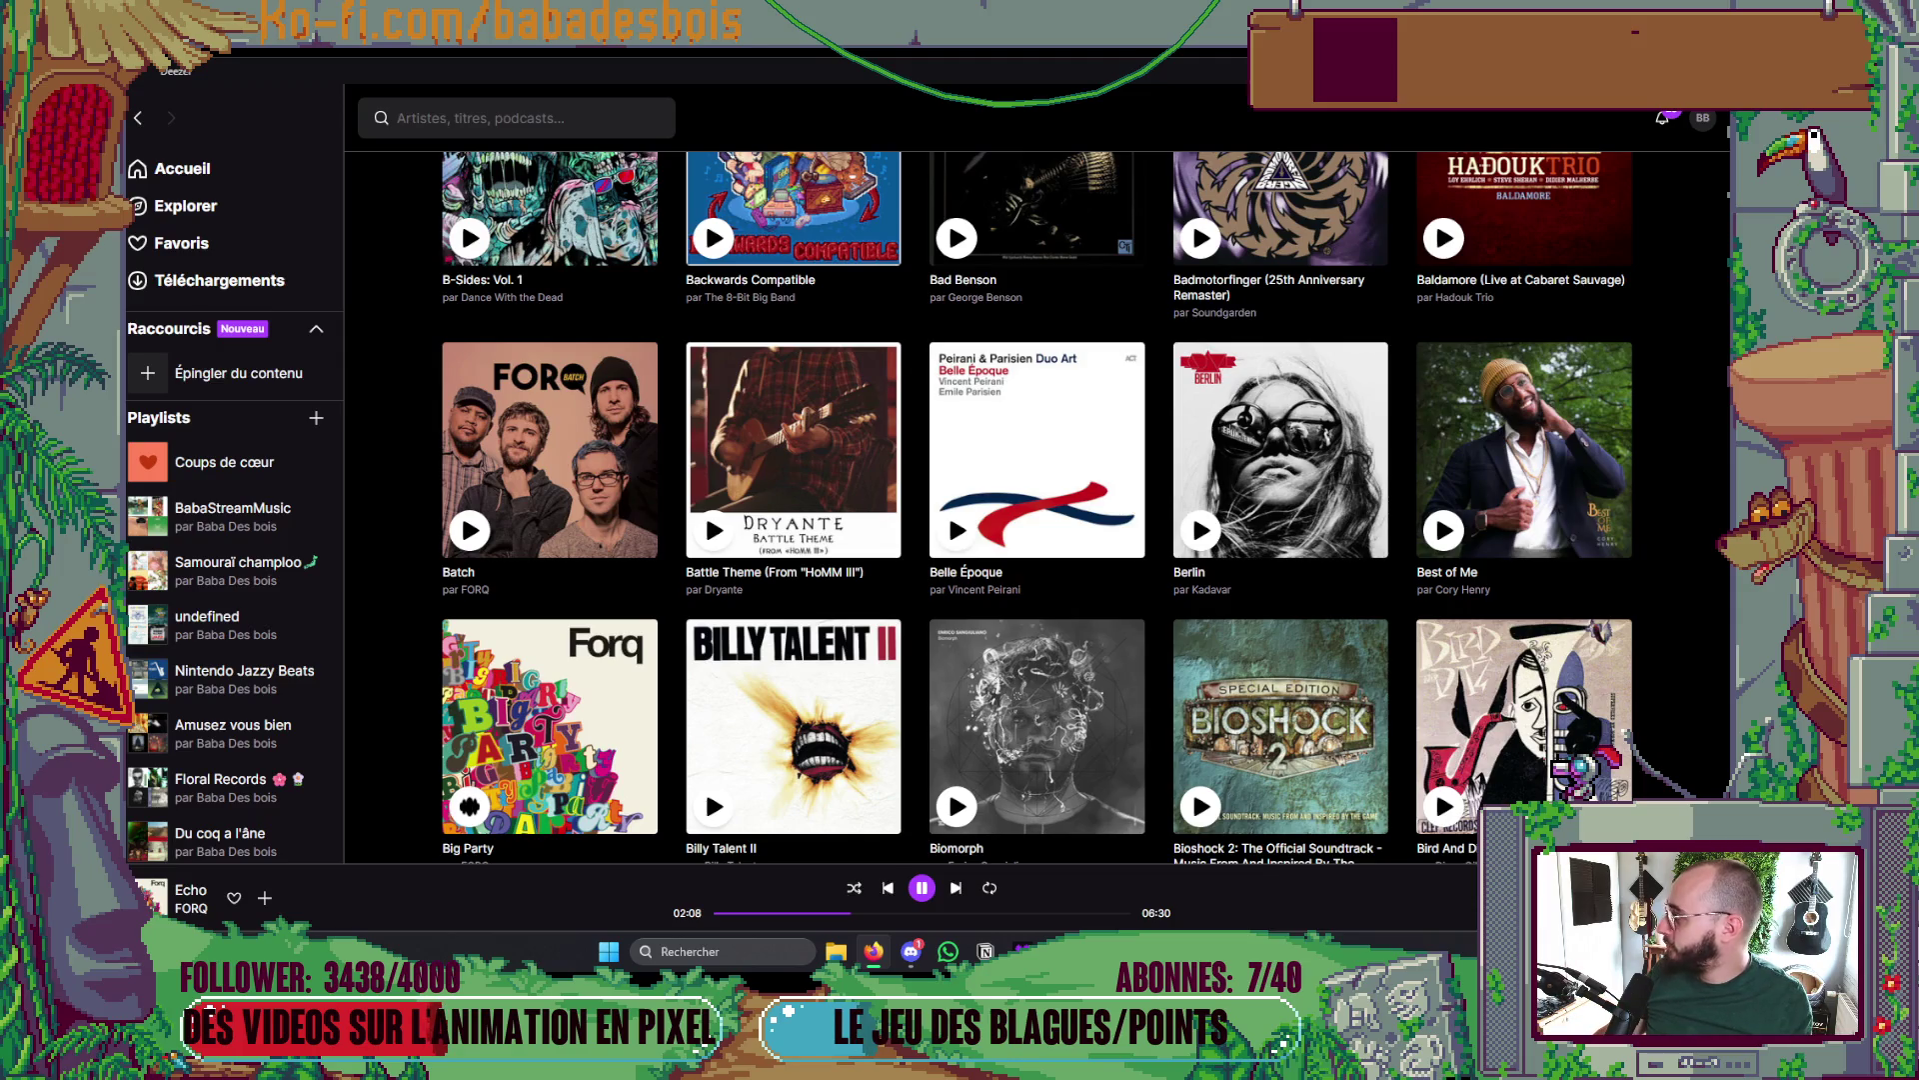
key(alt+Tab)
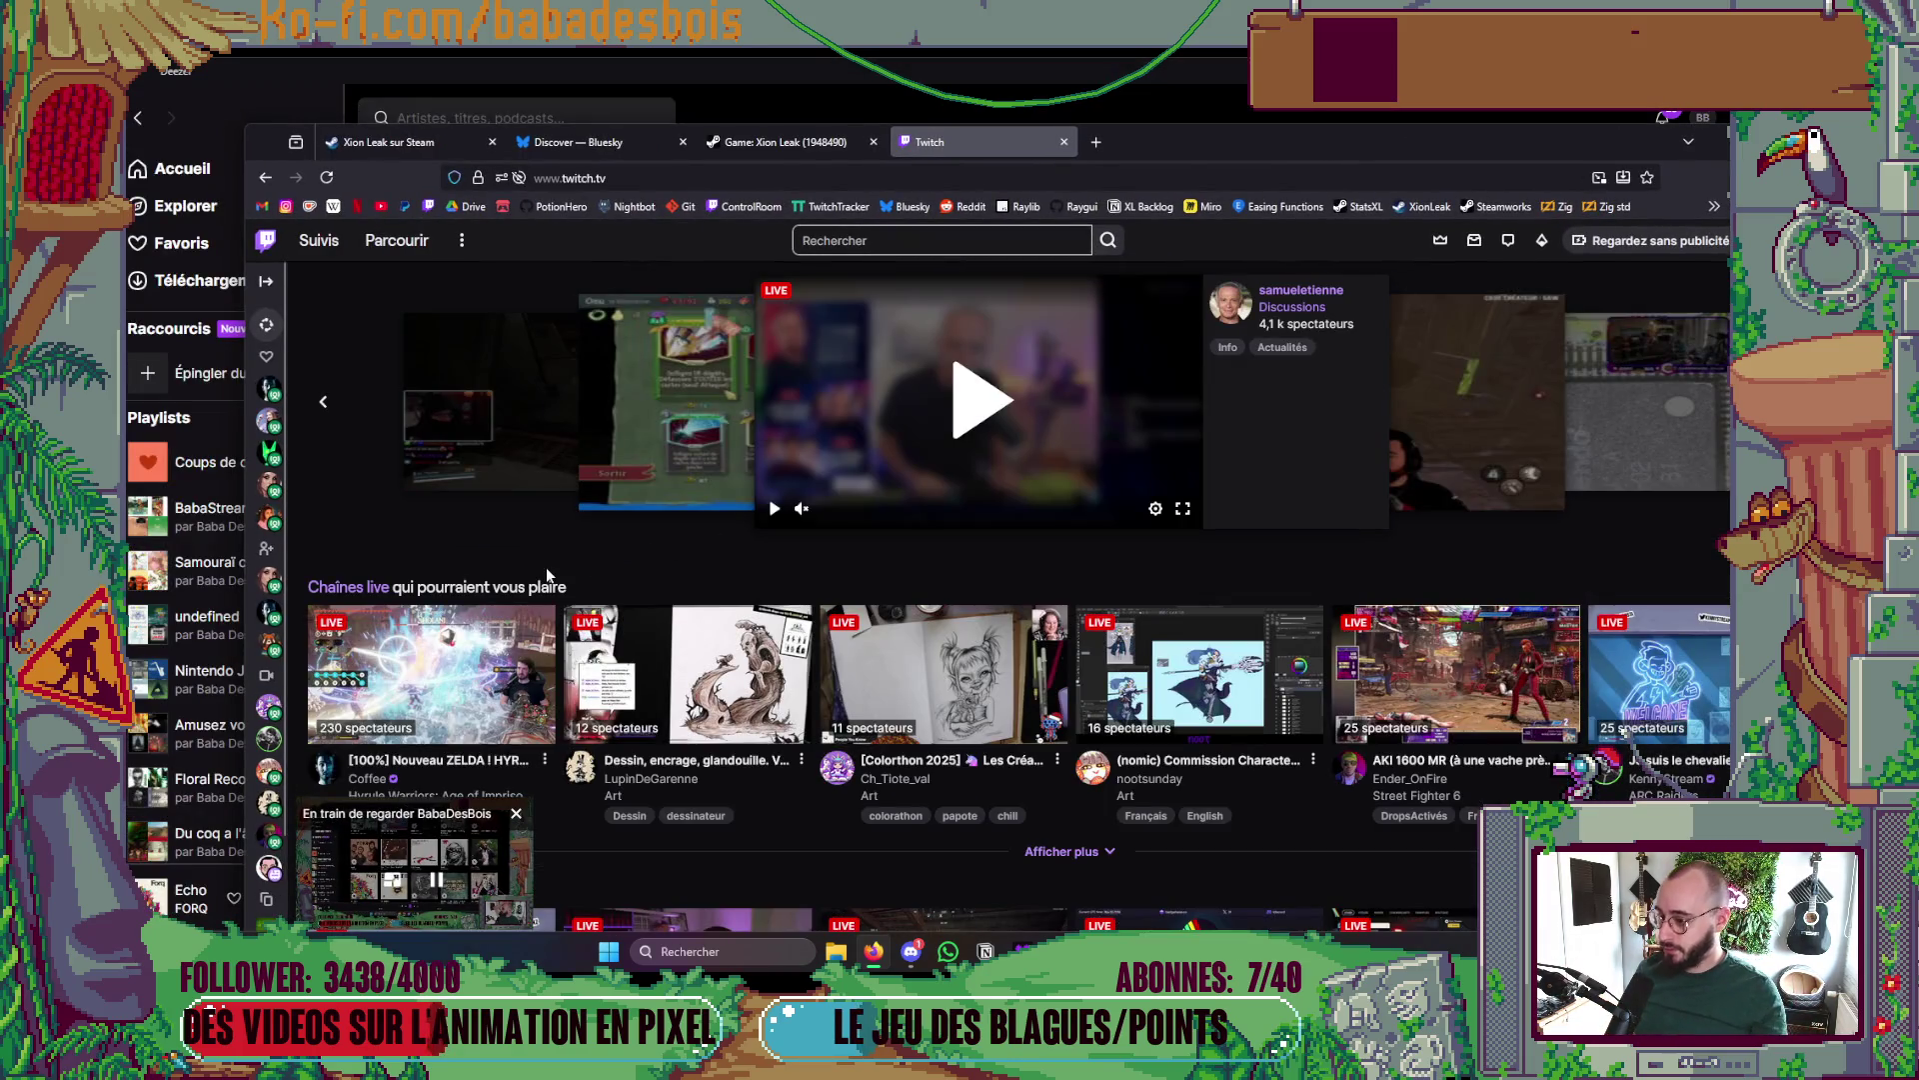
- Browse Twitch to the Développement de logiciels et de jeux category and maximize Firefox
click(397, 241)
click(379, 610)
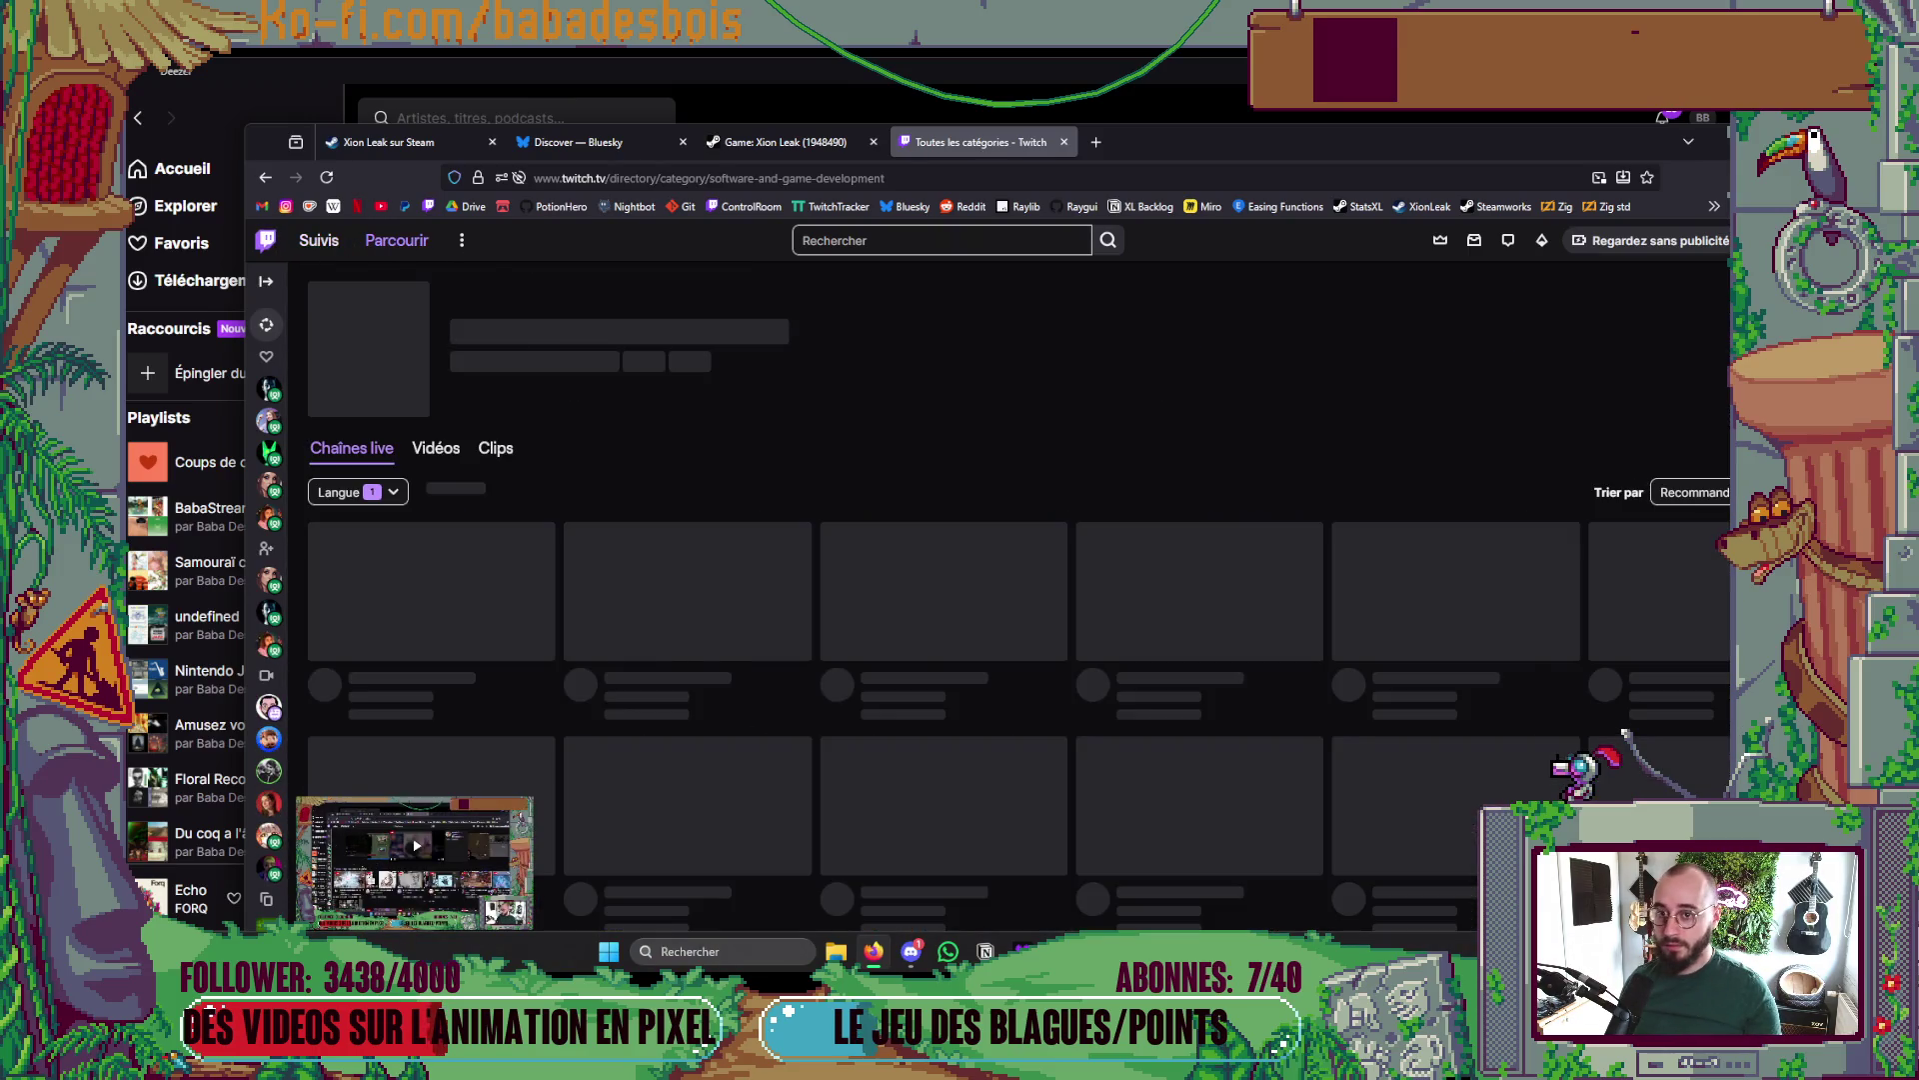
click(1689, 147)
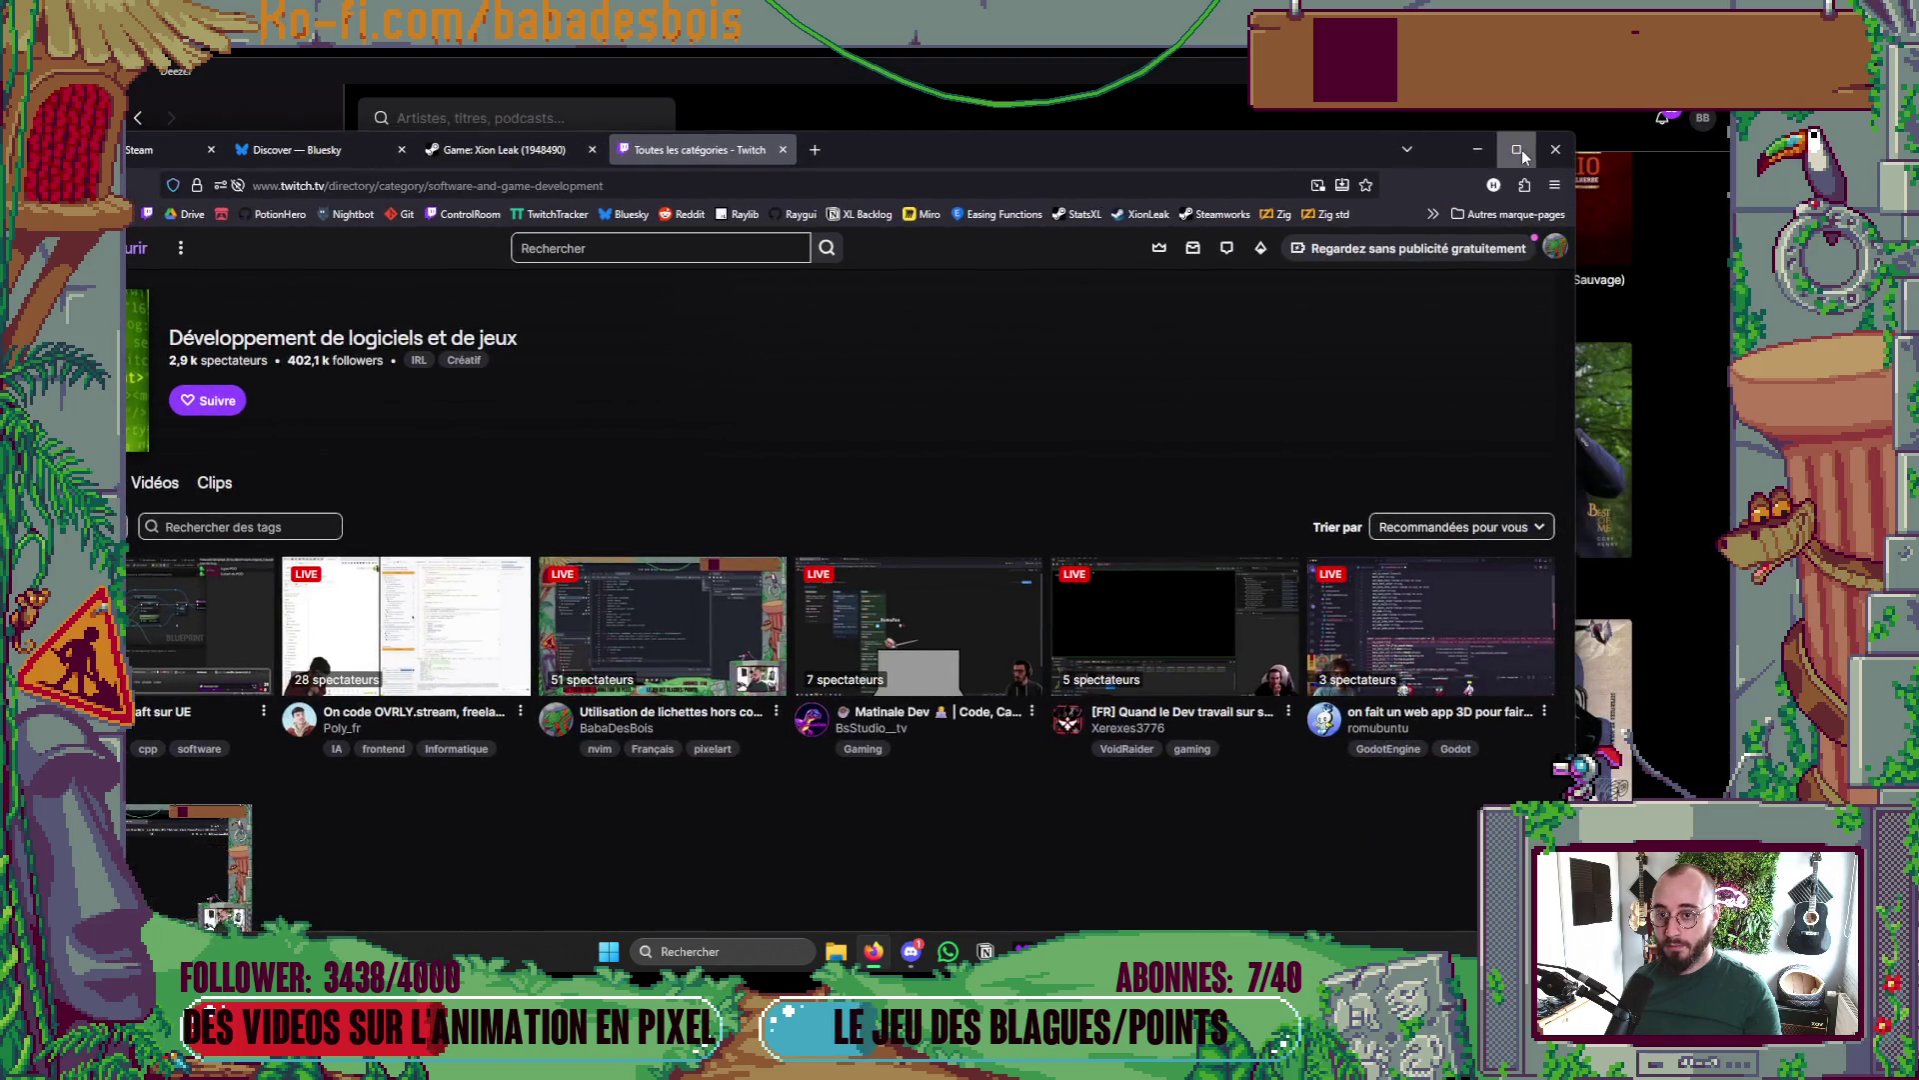